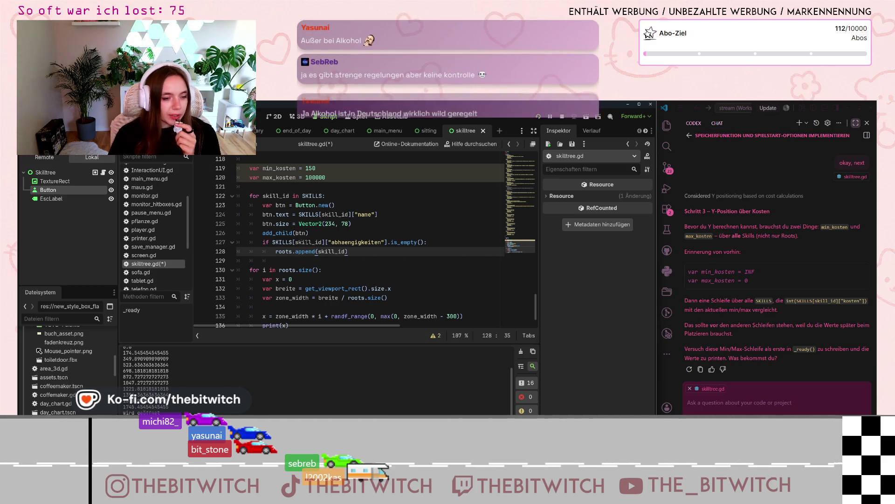
- Insert a blank line after the max_kosten = 100000 declaration, ahead of the first skill loop
{"action": "scroll", "coordinate": [298, 224], "scroll_direction": "up", "scroll_amount": 3}
{"action": "scroll", "coordinate": [326, 220], "scroll_direction": "down", "scroll_amount": 4}
{"action": "scroll", "coordinate": [327, 215], "scroll_direction": "up", "scroll_amount": 1}
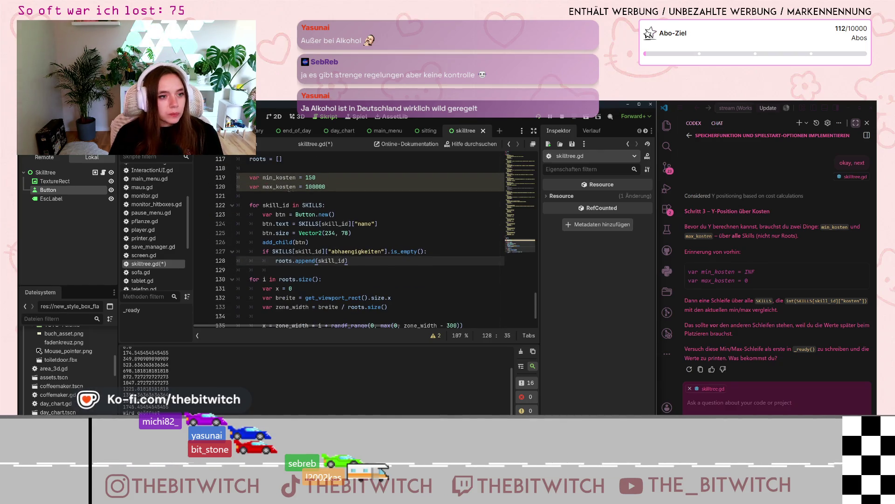
{"action": "scroll", "coordinate": [287, 190], "scroll_direction": "up", "scroll_amount": 1}
{"action": "scroll", "coordinate": [287, 192], "scroll_direction": "down", "scroll_amount": 2}
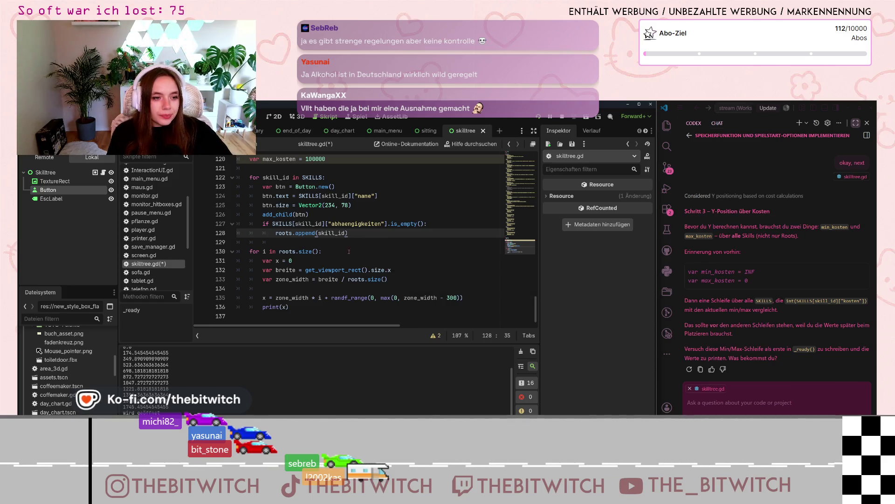
{"action": "scroll", "coordinate": [280, 224], "scroll_direction": "up", "scroll_amount": 2}
{"action": "left_click", "coordinate": [279, 224]}
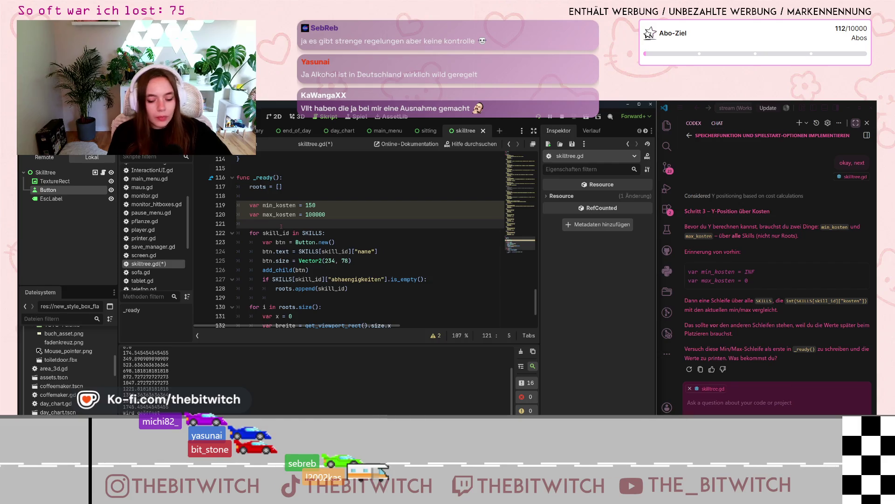
{"action": "key", "text": "Return"}
{"action": "key", "text": "Return"}
{"action": "left_click", "coordinate": [275, 229]}
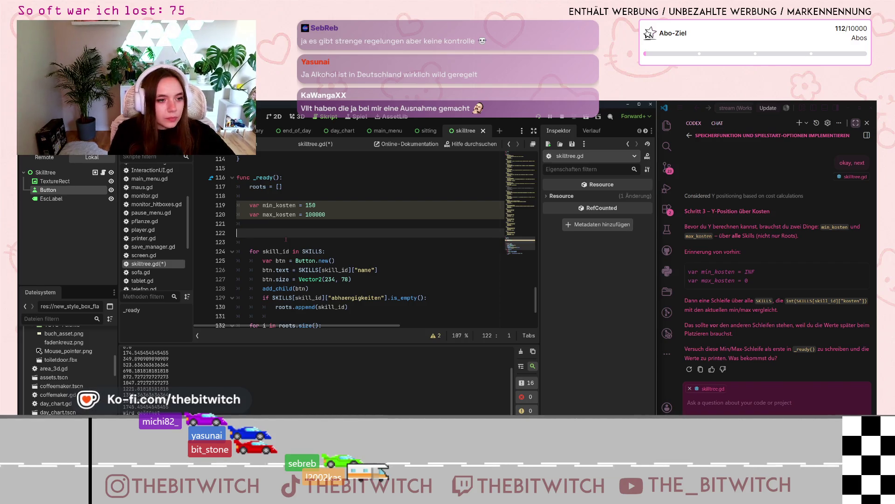
{"action": "key", "text": "BackSpace"}
{"action": "key", "text": "BackSpace"}
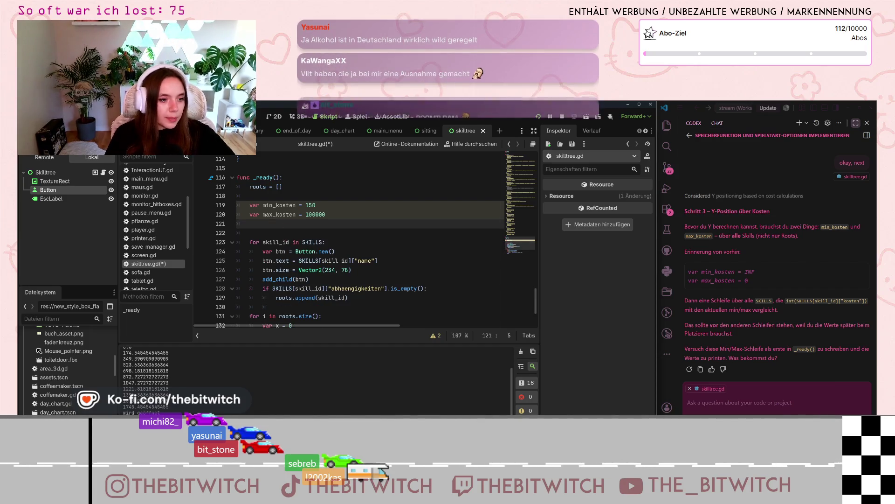
{"action": "scroll", "coordinate": [299, 247], "scroll_direction": "down", "scroll_amount": 1}
{"action": "scroll", "coordinate": [294, 251], "scroll_direction": "down", "scroll_amount": 2}
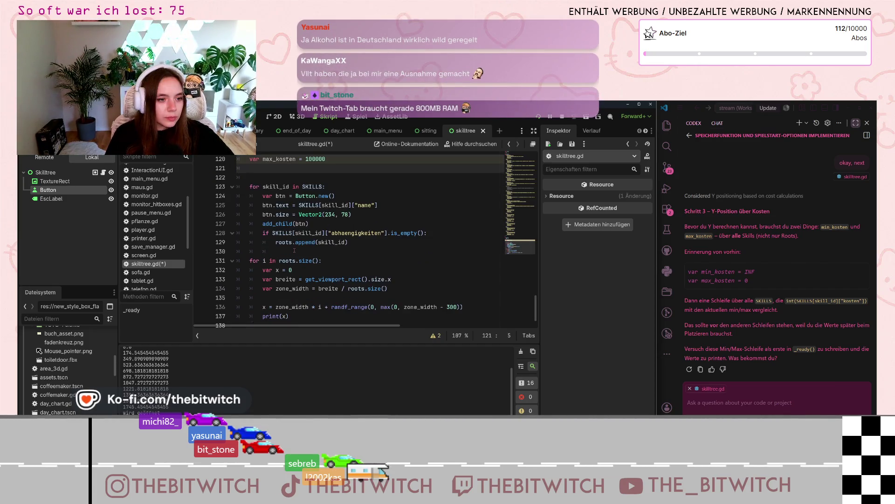
{"action": "scroll", "coordinate": [322, 238], "scroll_direction": "up", "scroll_amount": 3}
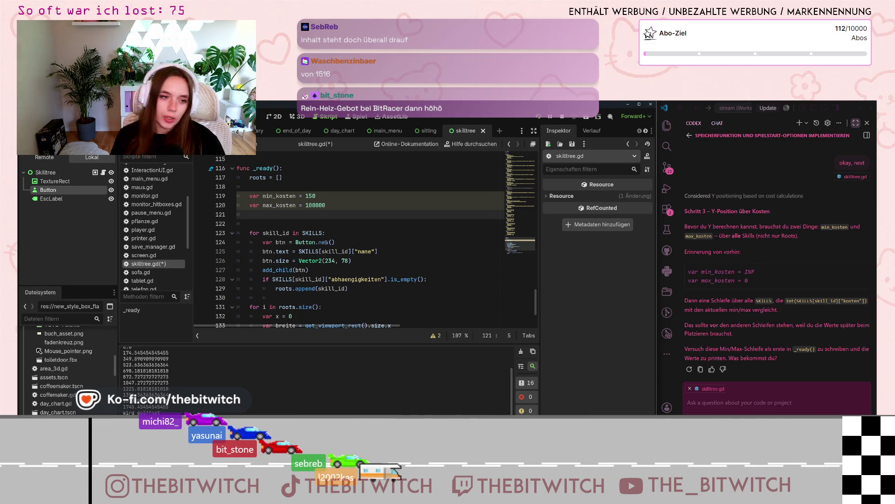
{"action": "key", "text": "Return"}
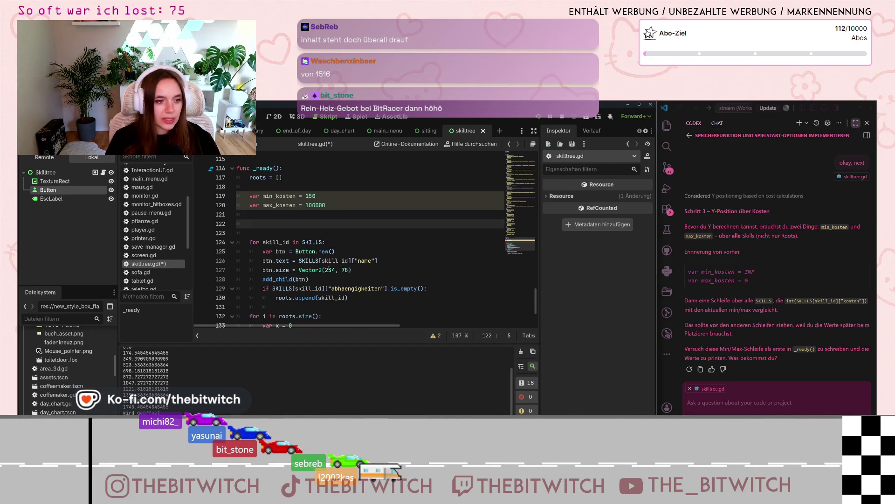
{"action": "scroll", "coordinate": [316, 265], "scroll_direction": "down", "scroll_amount": 2}
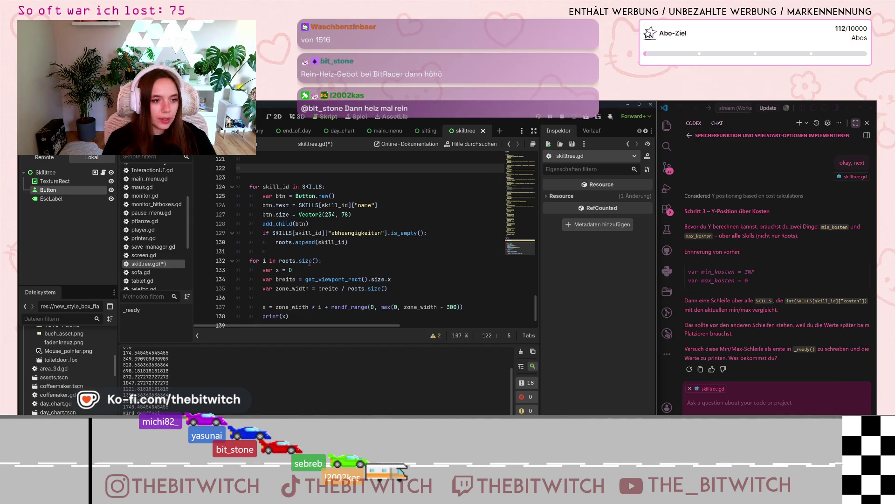
{"action": "mouse_move", "coordinate": [310, 263]}
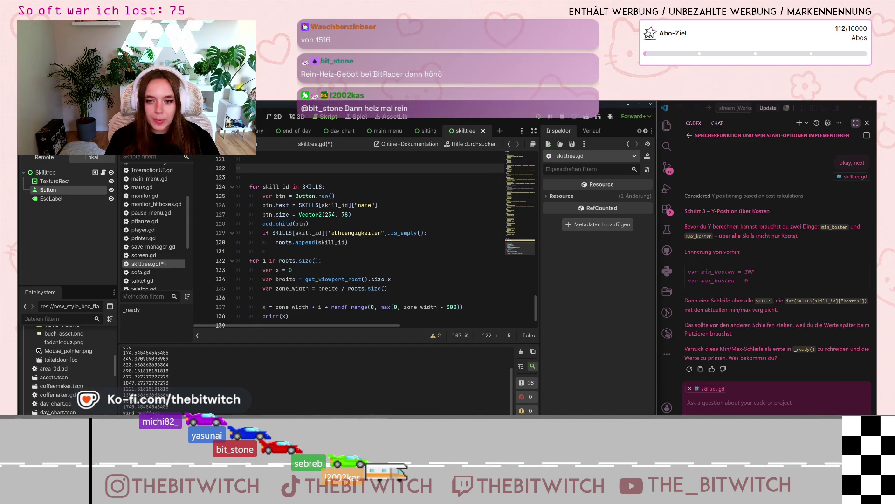
{"action": "mouse_move", "coordinate": [332, 242]}
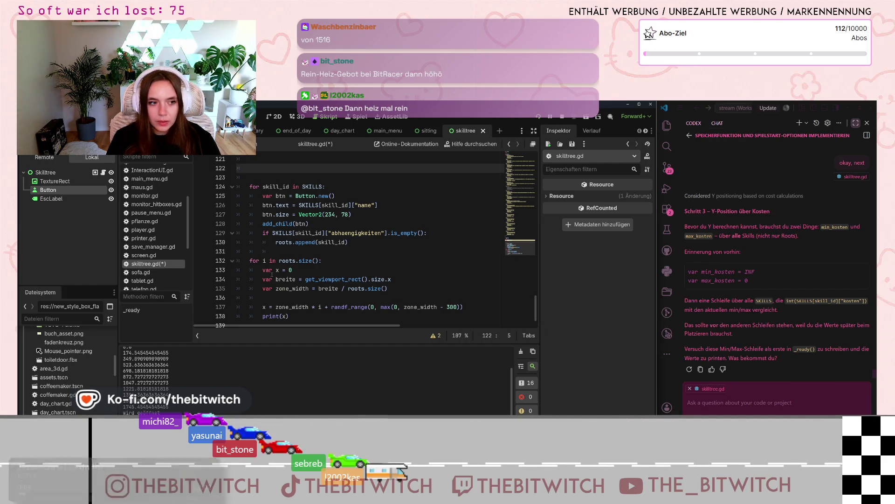
{"action": "scroll", "coordinate": [358, 278], "scroll_direction": "down", "scroll_amount": 1}
{"action": "scroll", "coordinate": [357, 278], "scroll_direction": "up", "scroll_amount": 2}
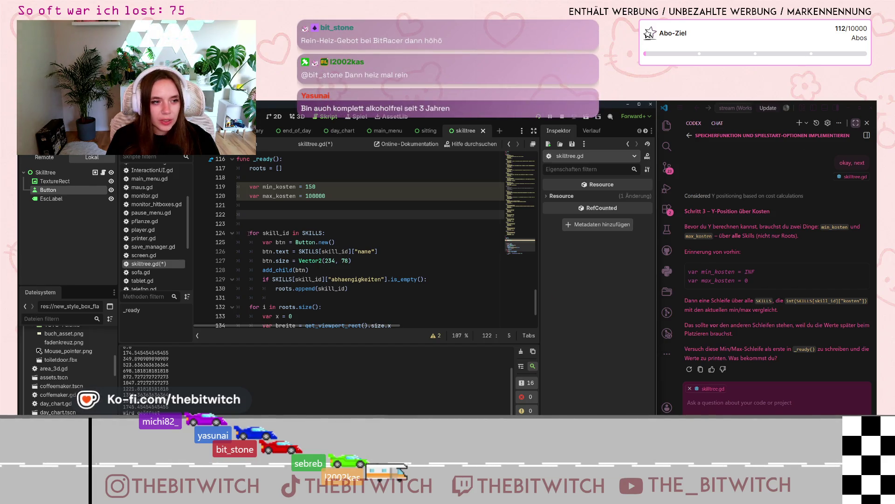
- Copy the 'for skill_id in SKILLS:' header onto empty line 122 and open an indented body line
{"action": "key", "text": "Down"}
{"action": "key", "text": "Down"}
{"action": "key", "text": "shift+End"}
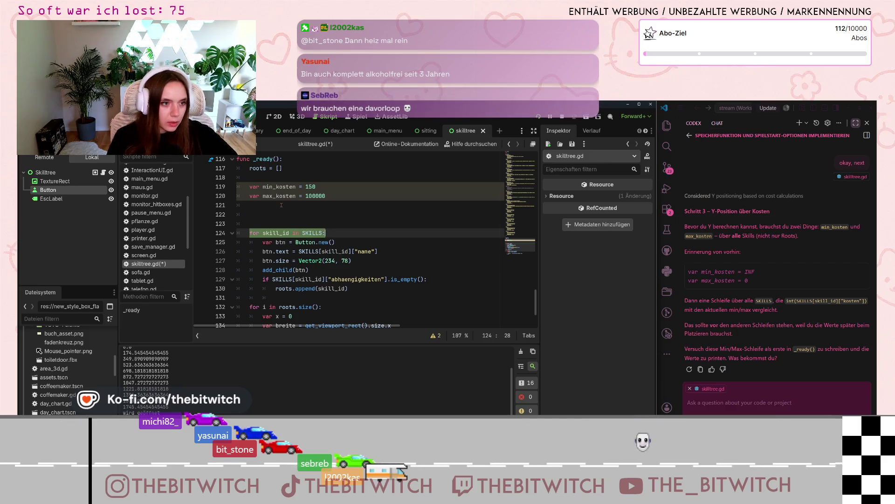
{"action": "key", "text": "ctrl+c"}
{"action": "key", "text": "Up"}
{"action": "key", "text": "Up"}
{"action": "key", "text": "ctrl+v"}
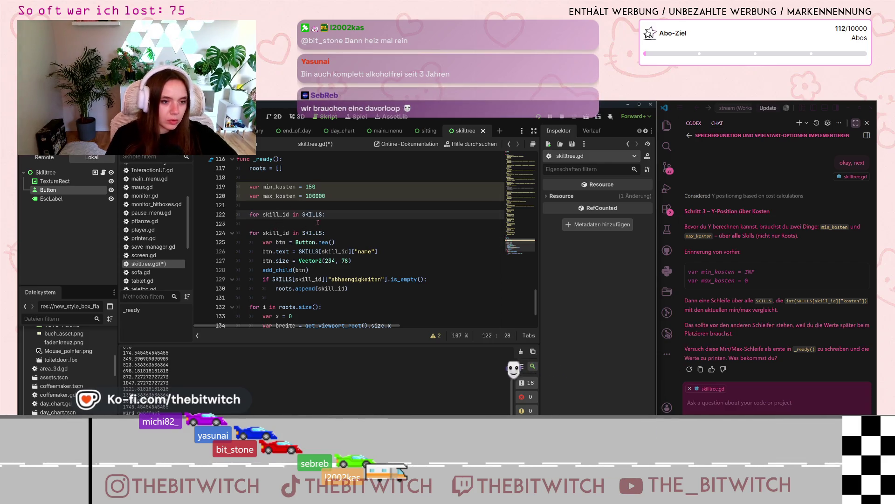
{"action": "key", "text": "Return"}
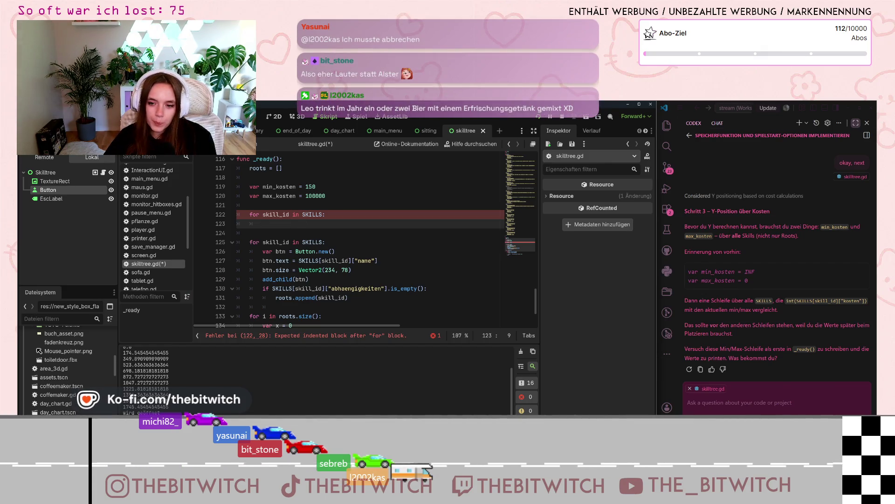
{"action": "left_click", "coordinate": [736, 402]}
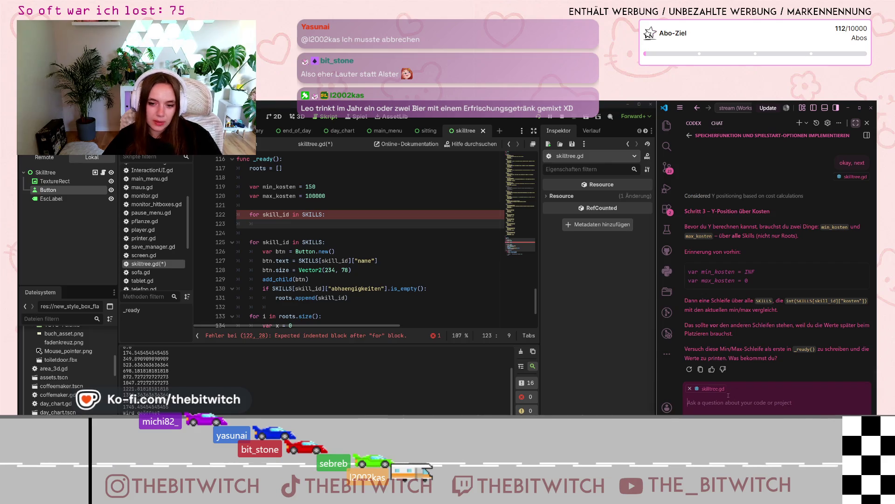
- Save skilltree.gd and ask the Codex assistant 'wie meinst du das?', then read its reply
{"action": "type", "text": "wie meinstz"}
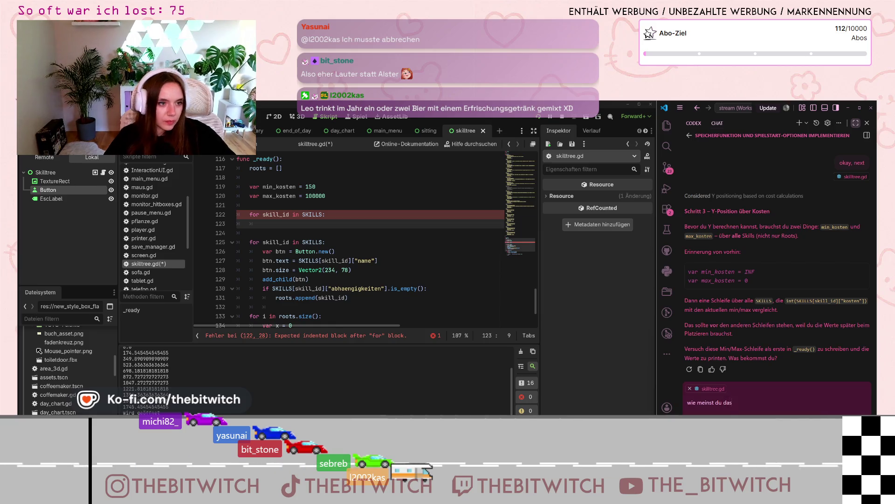
{"action": "left_click", "coordinate": [312, 229]}
{"action": "key", "text": "ctrl+s"}
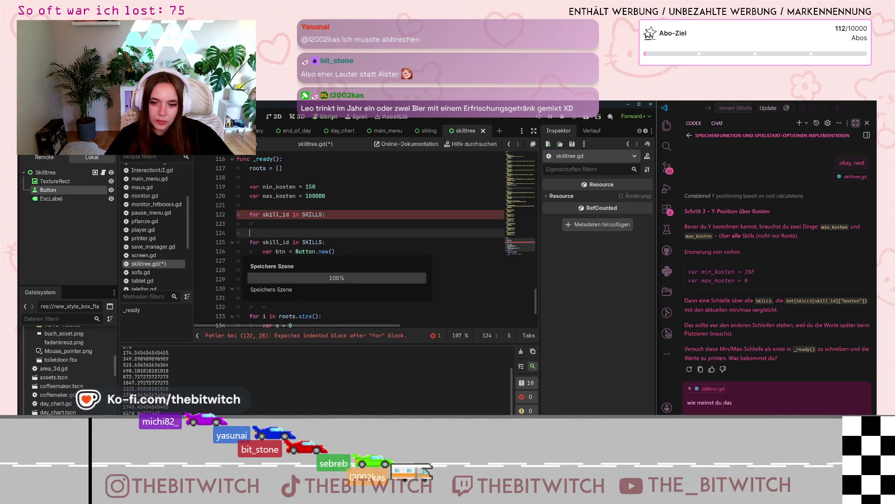
{"action": "type", "text": "?"}
{"action": "key", "text": "Return"}
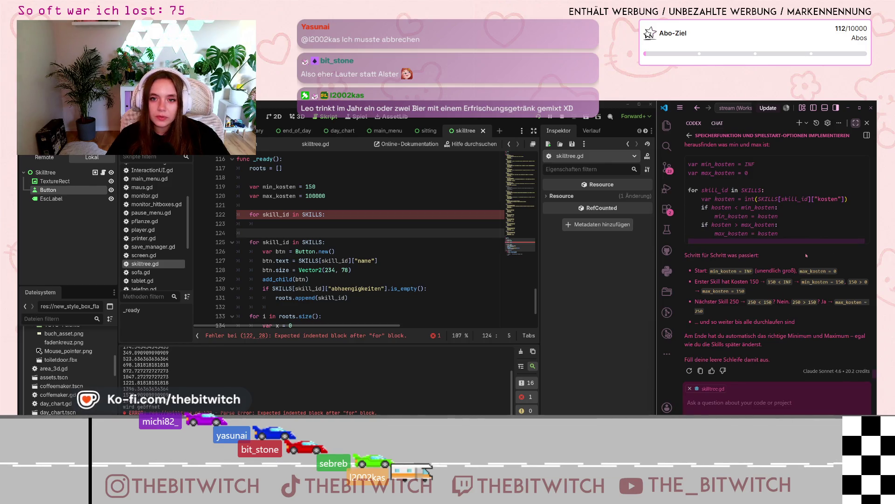
{"action": "scroll", "coordinate": [770, 242], "scroll_direction": "up", "scroll_amount": 2}
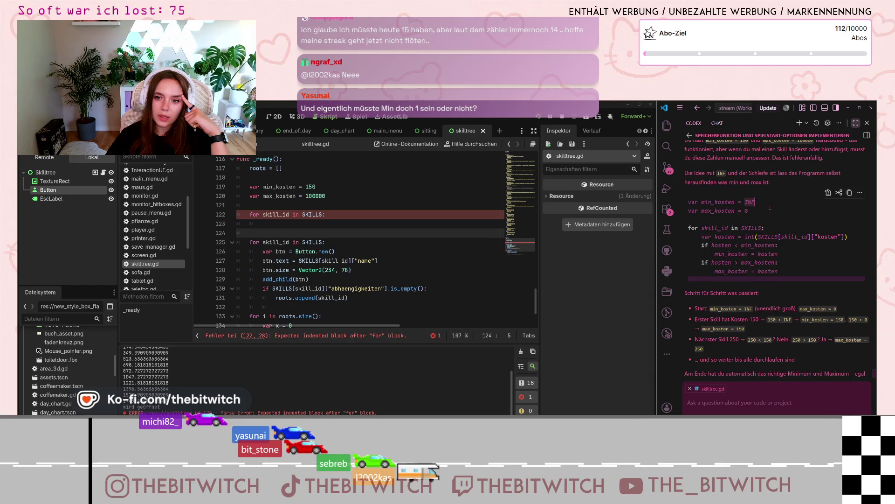
{"action": "scroll", "coordinate": [770, 207], "scroll_direction": "up", "scroll_amount": 2}
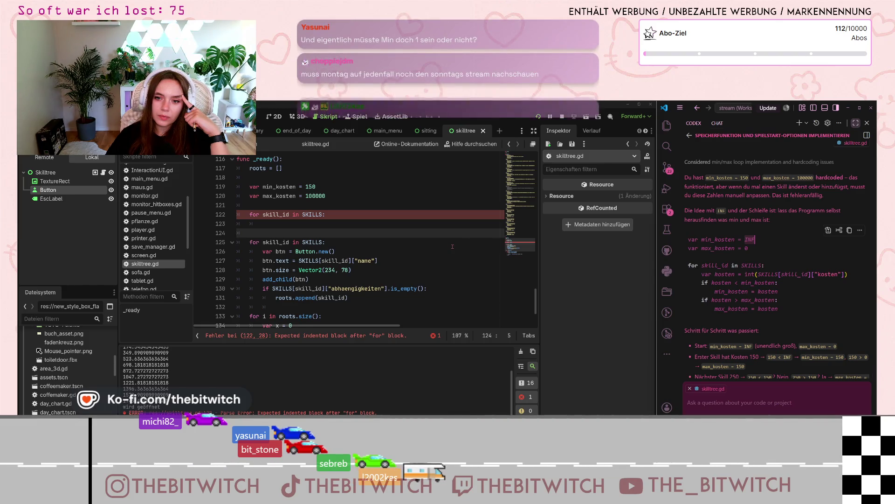
{"action": "left_click", "coordinate": [453, 270]}
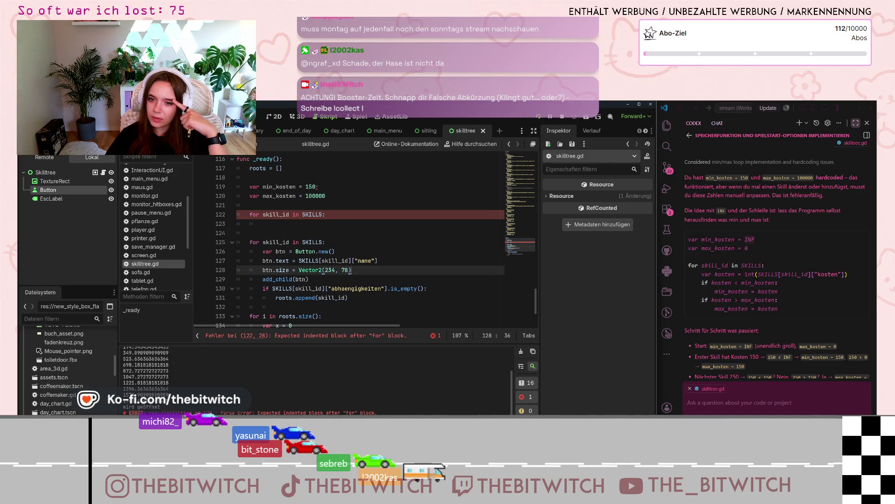
- Change max_kosten's starting value from 100000 to 0
{"action": "left_click", "coordinate": [316, 186]}
{"action": "double_click", "coordinate": [315, 196]}
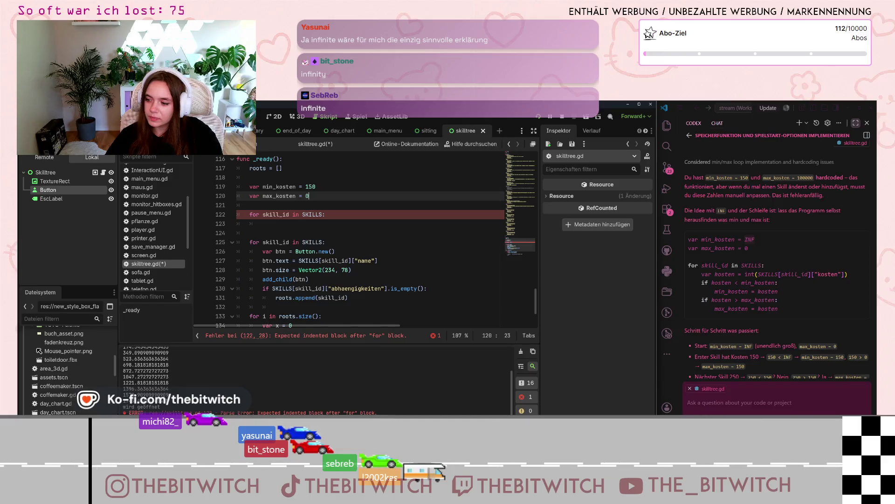
{"action": "type", "text": "0"}
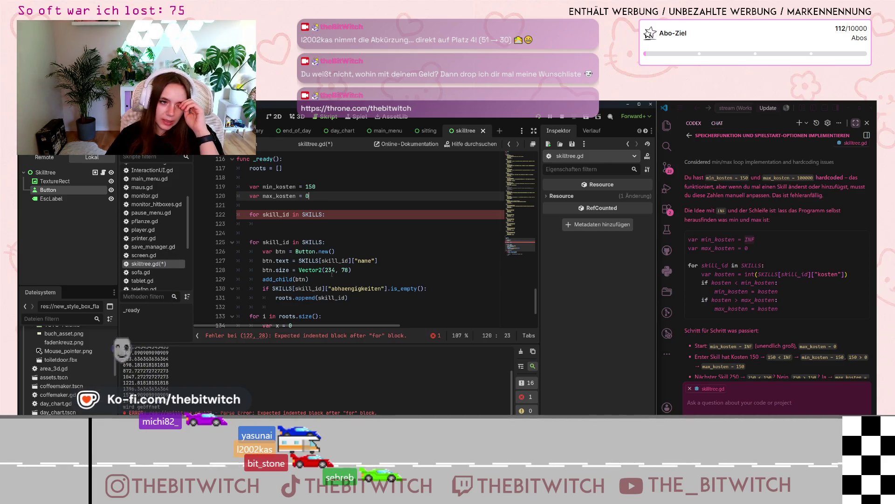
- Replace min_kosten's starting value 150 with INF and compare against the assistant's suggested loop
{"action": "left_click_drag", "start_coordinate": [320, 187], "coordinate": [306, 187]}
{"action": "key", "text": "BackSpace"}
{"action": "type", "text": "0"}
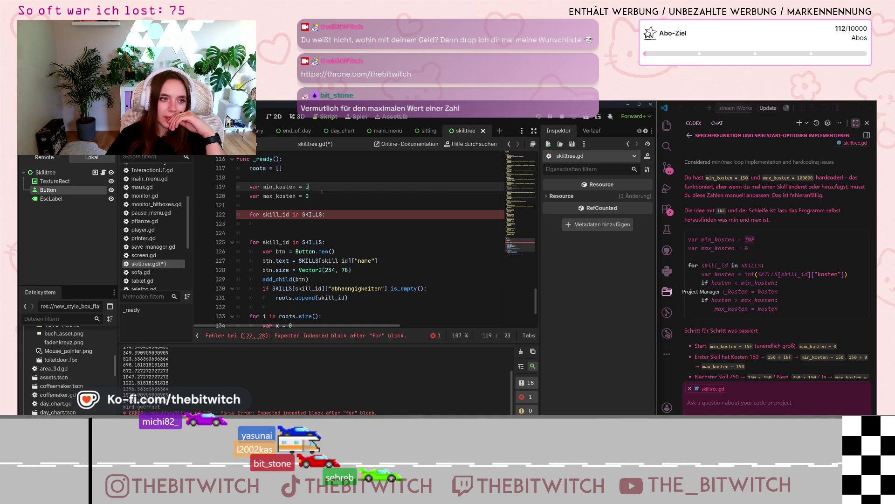
{"action": "type", "text": "INF"}
{"action": "left_click", "coordinate": [294, 160]}
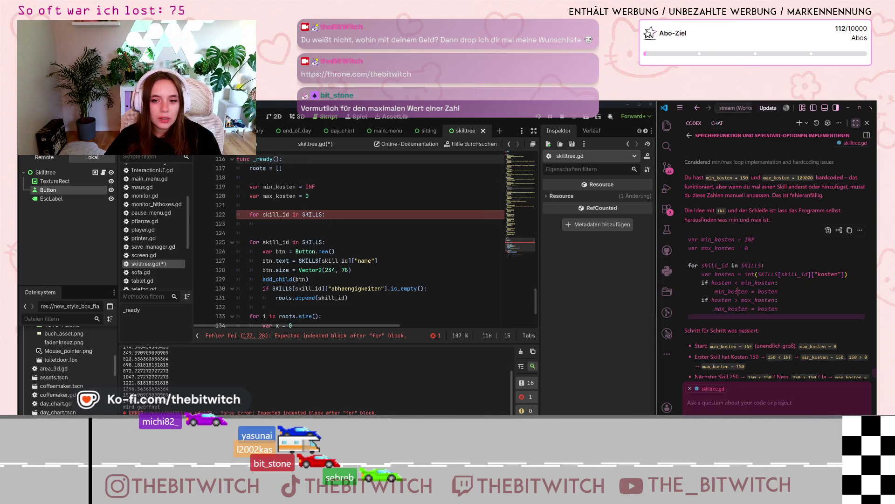
{"action": "left_click", "coordinate": [771, 274]}
{"action": "left_click", "coordinate": [749, 291]}
{"action": "left_click", "coordinate": [759, 291]}
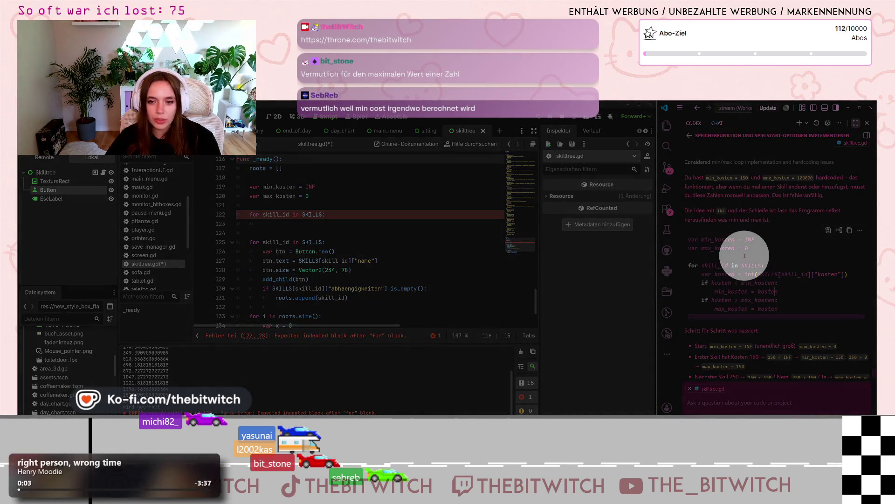
{"action": "scroll", "coordinate": [363, 242], "scroll_direction": "down", "scroll_amount": 2}
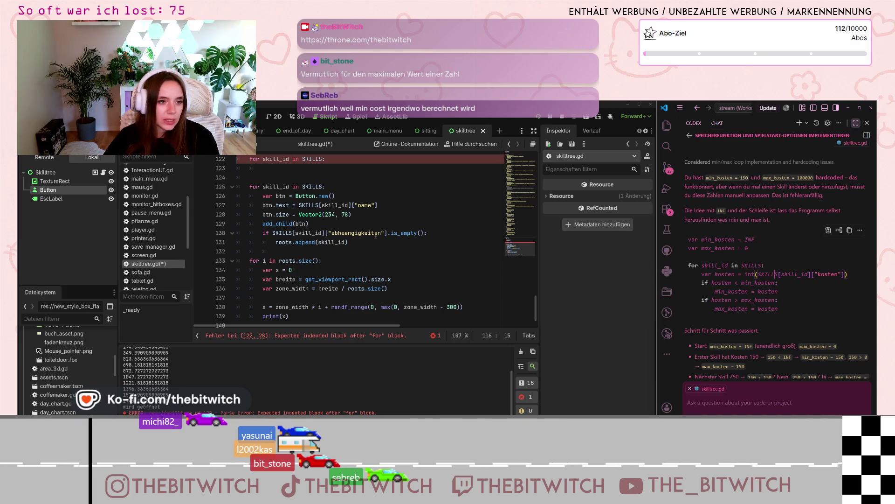
{"action": "scroll", "coordinate": [320, 226], "scroll_direction": "up", "scroll_amount": 3}
{"action": "left_click", "coordinate": [297, 240]}
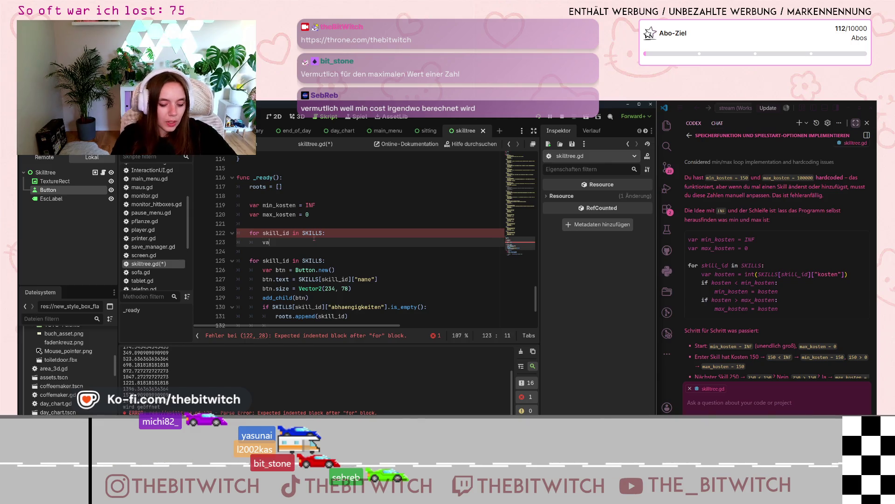
- Add var kosten = int(SKILLS[skill_id]["kosten"]) as the loop's first line
{"action": "type", "text": "r kost"}
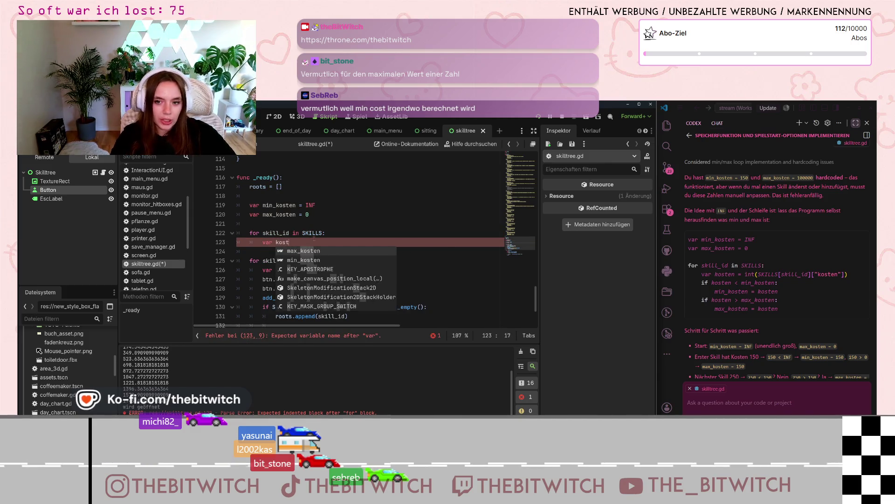
{"action": "type", "text": "en = int"}
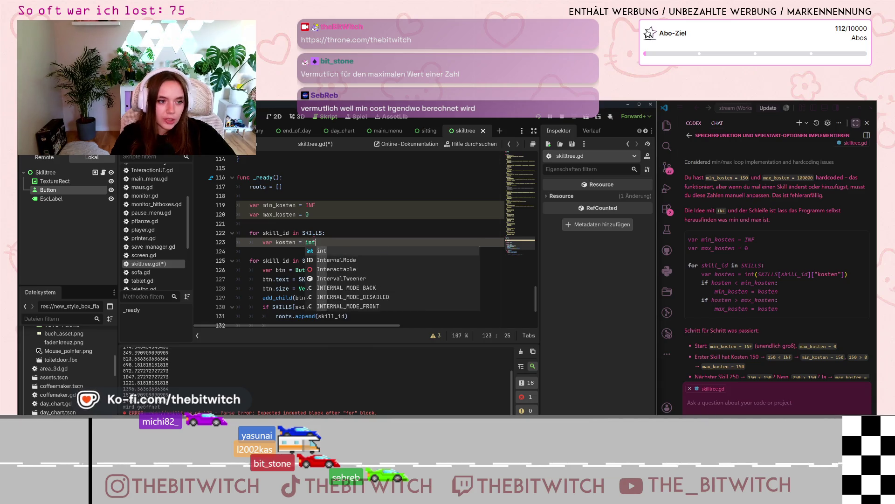
{"action": "type", "text": "(SKILLS"}
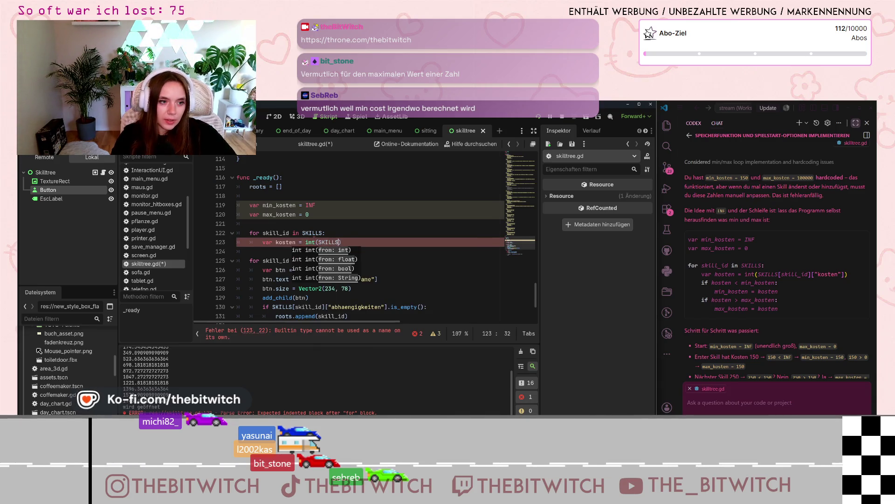
{"action": "key", "text": "Escape"}
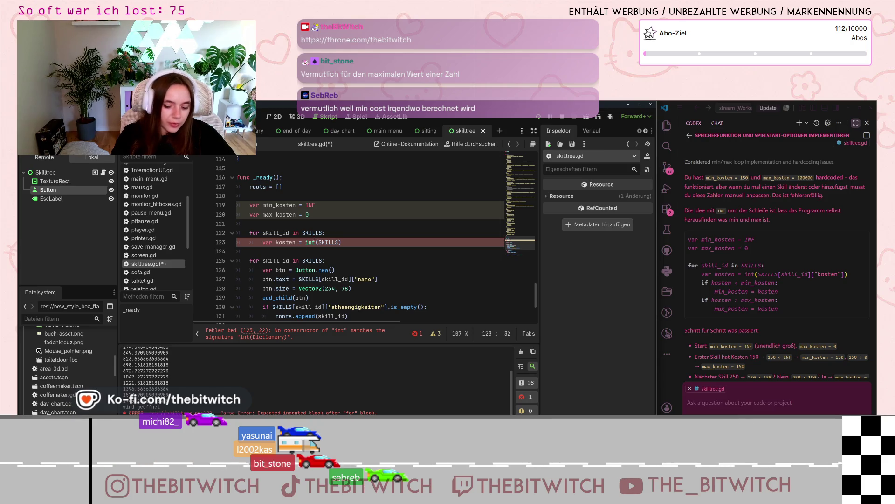
{"action": "type", "text": "["}
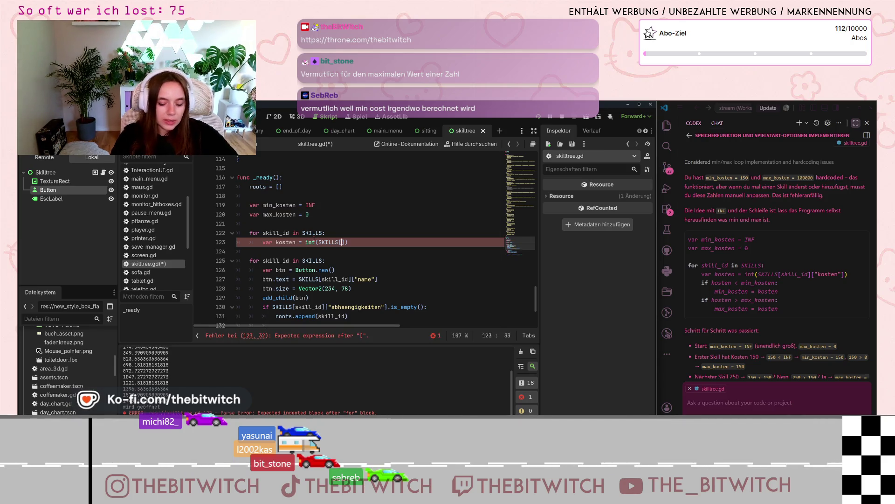
{"action": "type", "text": "skill_id]"}
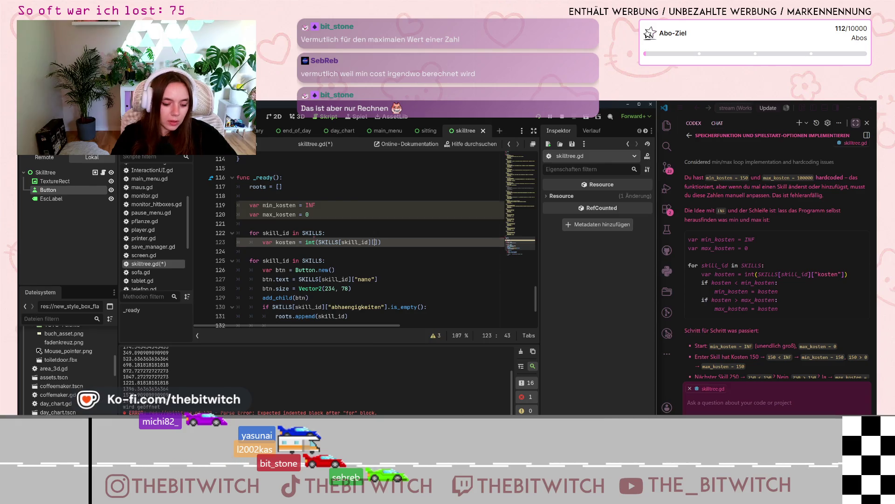
{"action": "type", "text": "[\"kosten"}
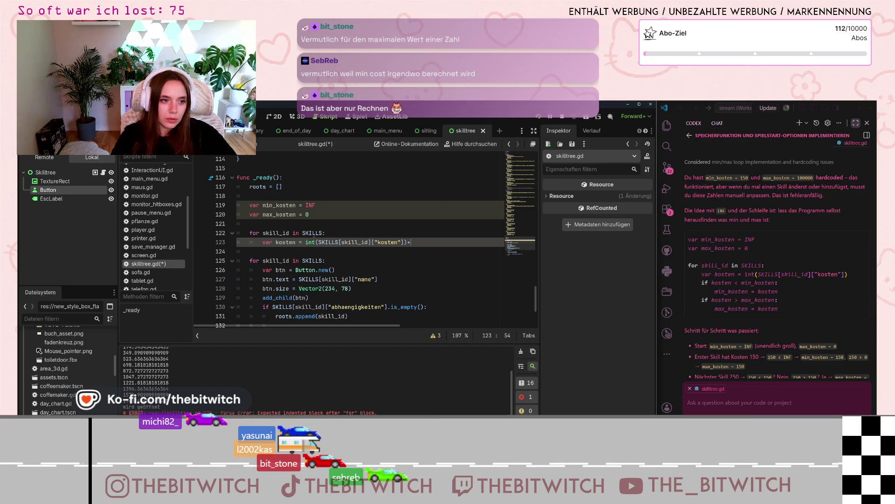
{"action": "key", "text": "Return"}
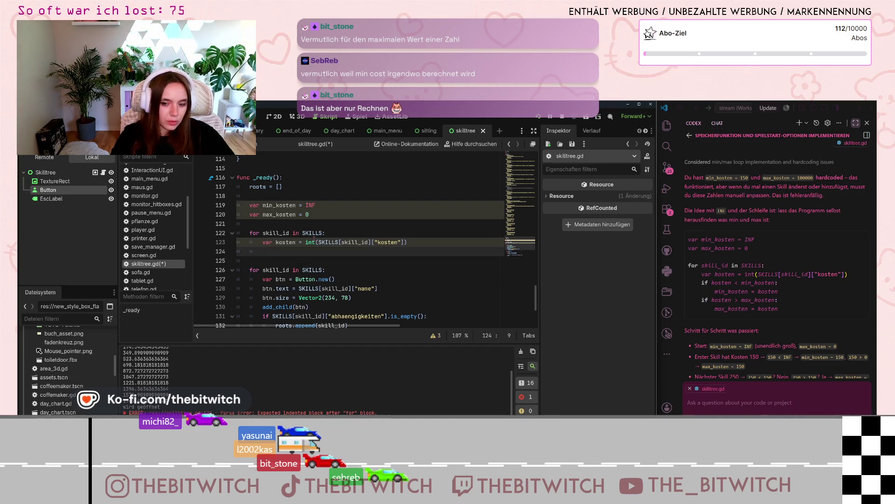
- Add the check if kosten < min_kosten: with body min_kosten = kosten inside the loop
{"action": "type", "text": "if kosten "}
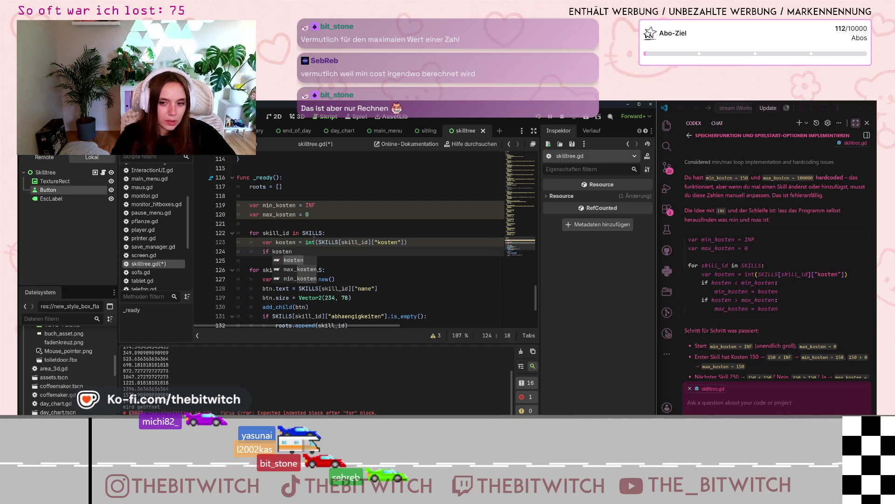
{"action": "type", "text": "<"}
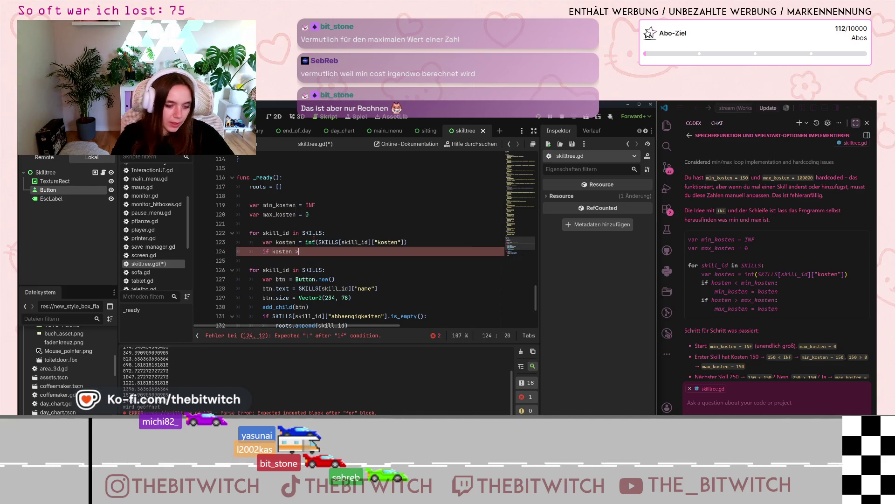
{"action": "type", "text": " min"}
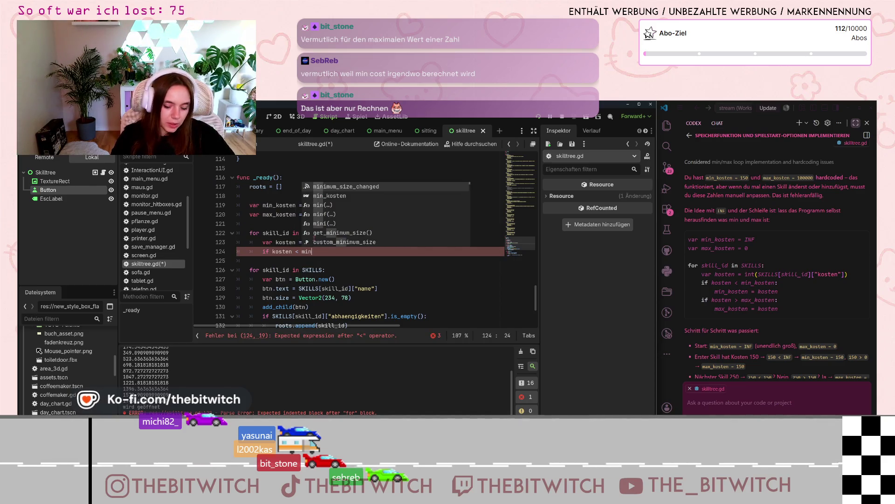
{"action": "type", "text": "_kosten:"}
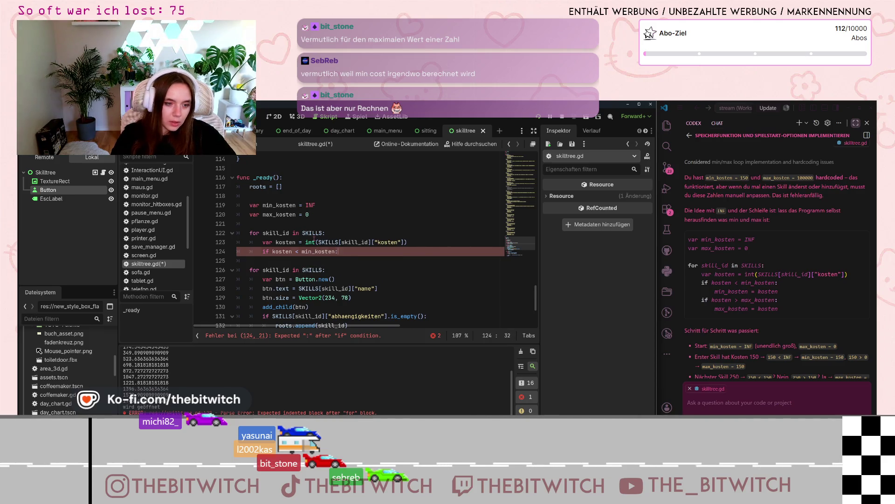
{"action": "key", "text": "Return"}
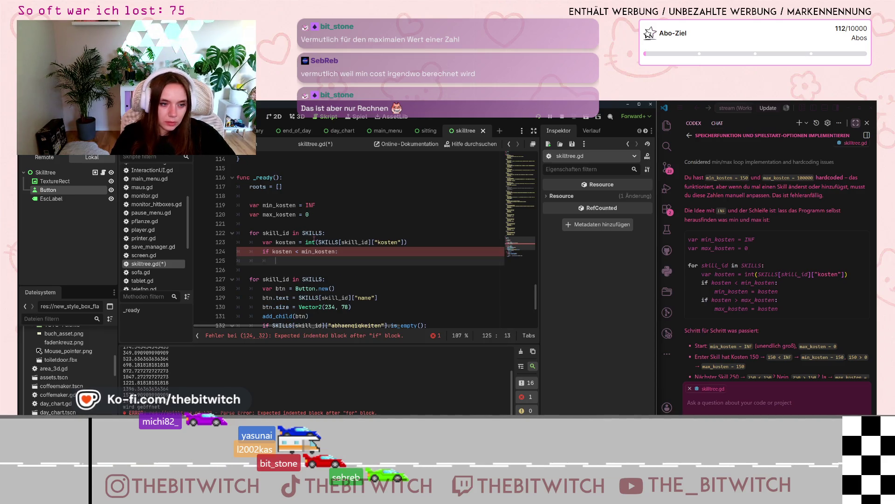
{"action": "type", "text": "min_k"}
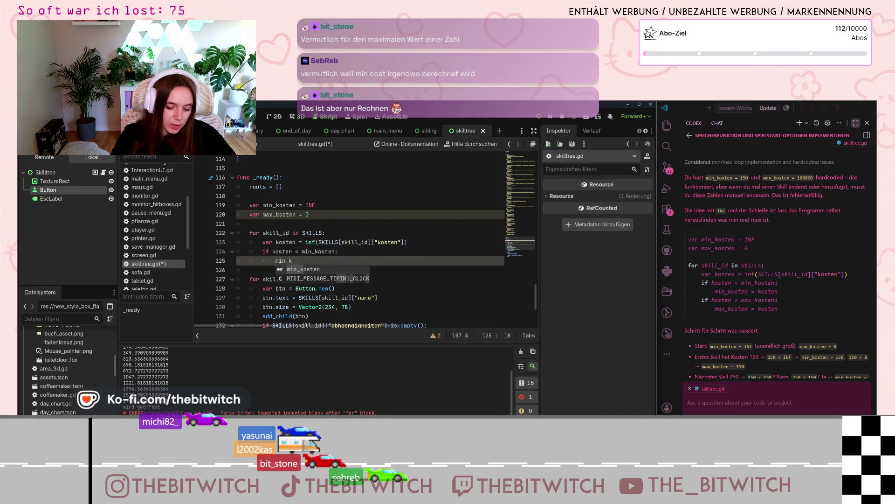
{"action": "type", "text": "osten = kosten"}
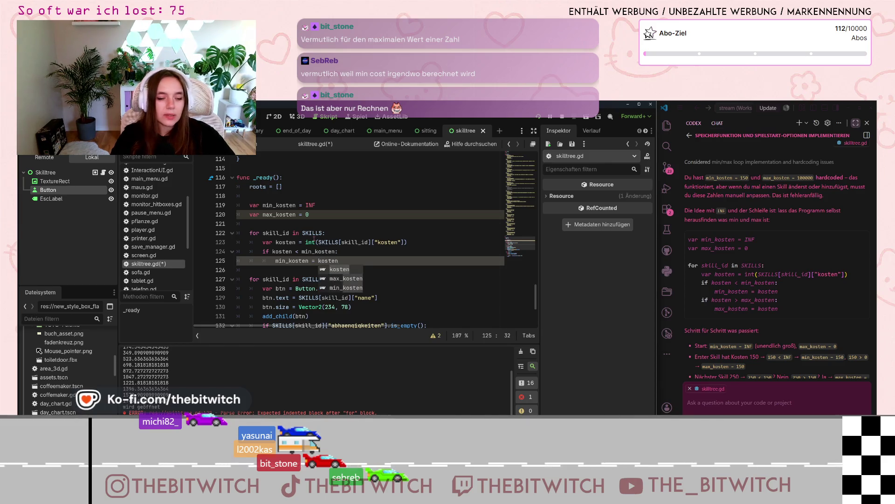
{"action": "key", "text": "Return"}
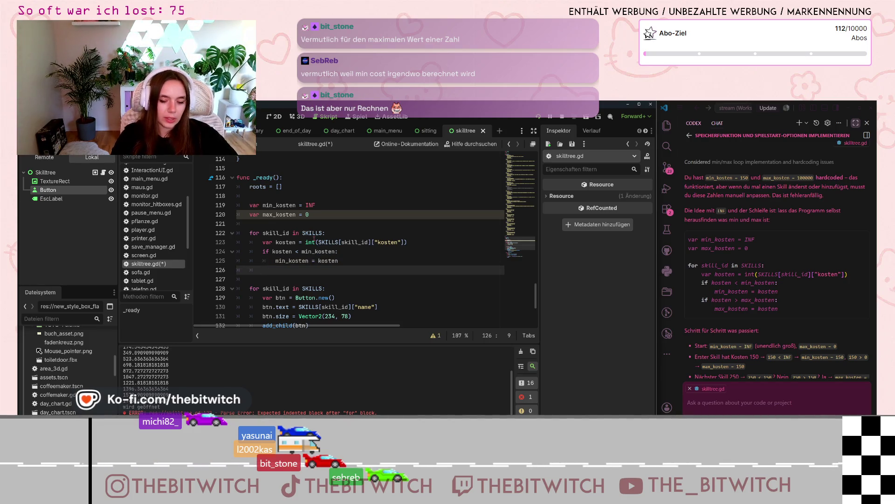
{"action": "type", "text": "if koste"}
{"action": "type", "text": "n <"}
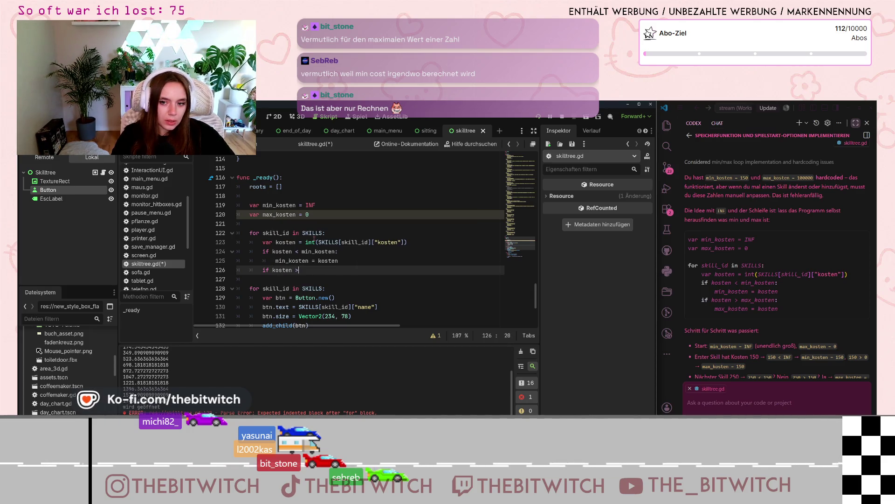
- Complete if kosten > max_kosten: with the body max_kosten = kosten
{"action": "key", "text": "BackSpace"}
{"action": "type", "text": "x"}
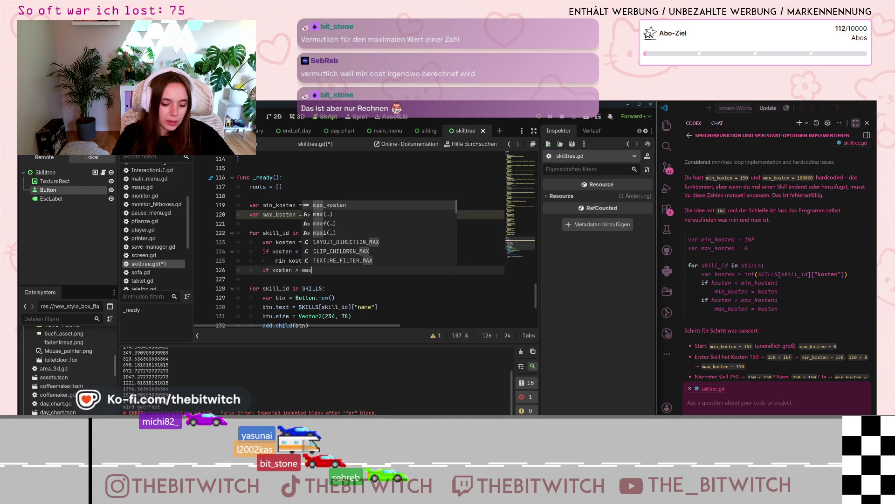
{"action": "type", "text": "_costen"}
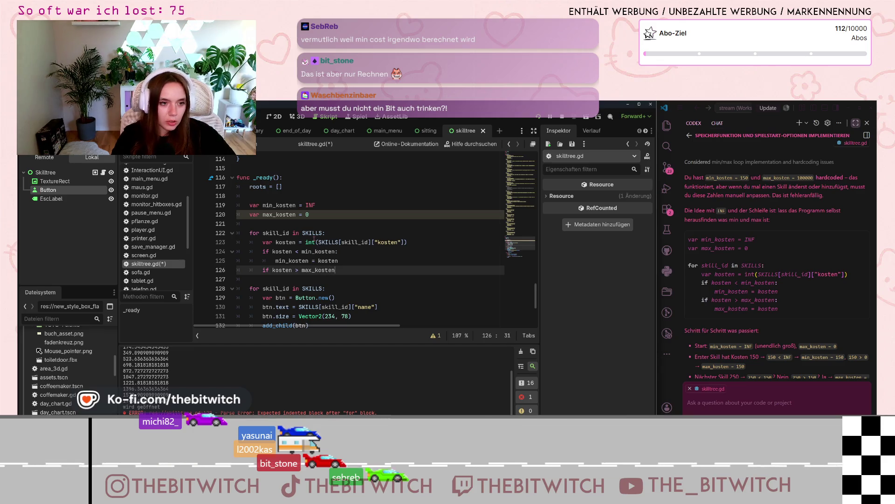
{"action": "type", "text": ":"}
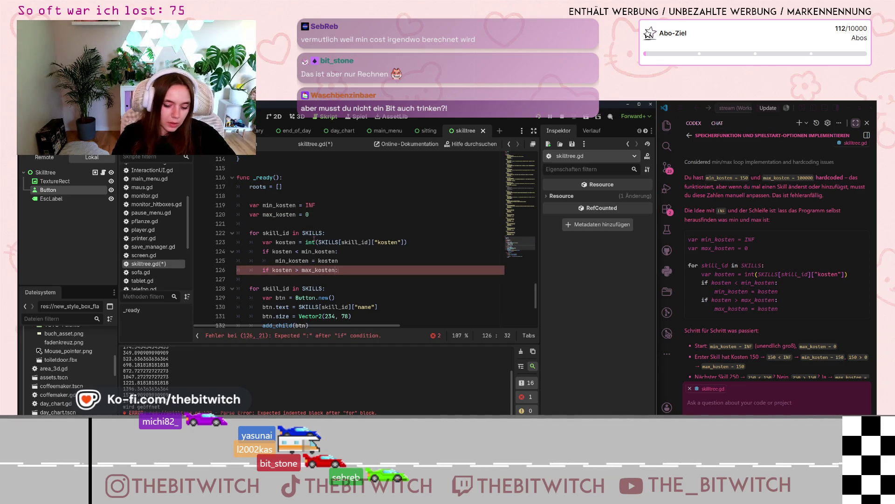
{"action": "key", "text": "Return"}
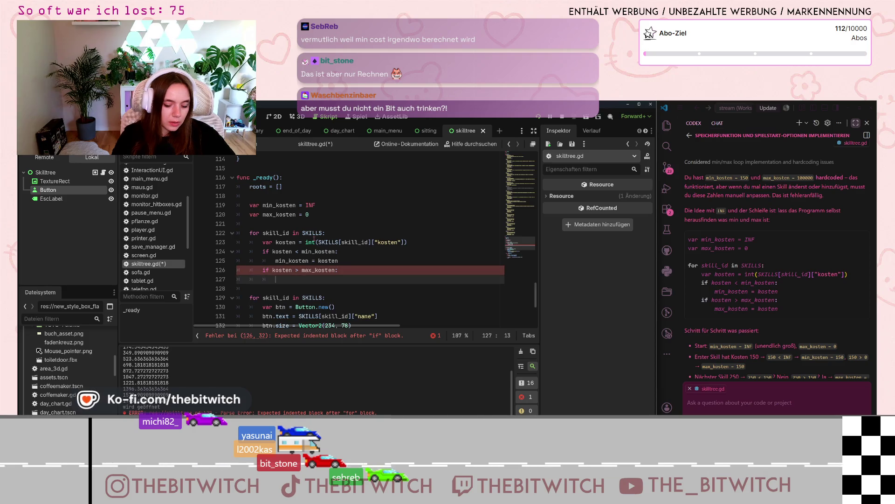
{"action": "type", "text": "max_koste"}
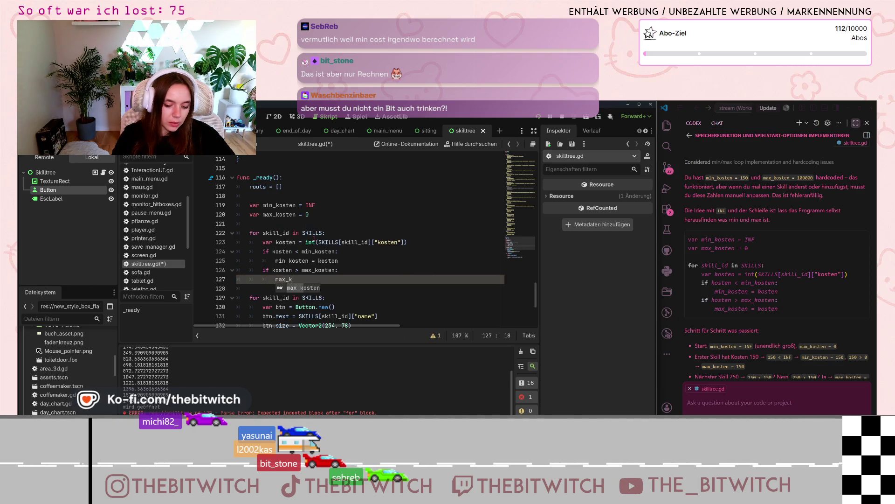
{"action": "type", "text": "n = ksot"}
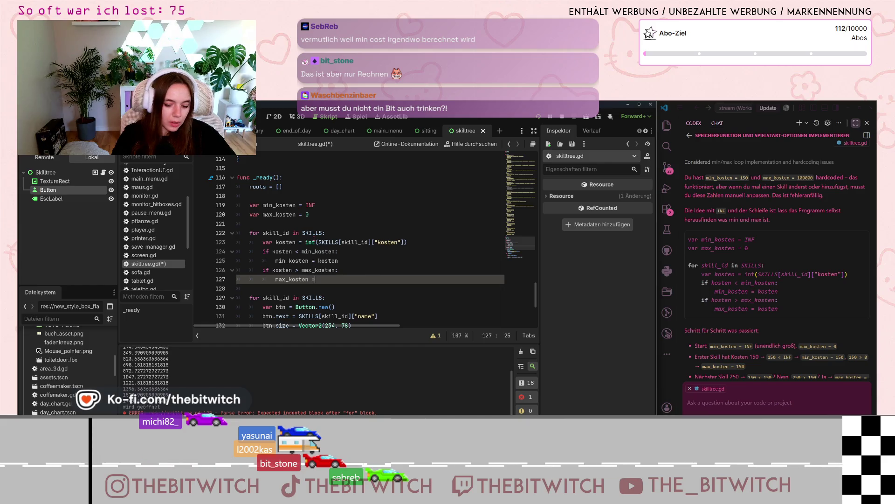
{"action": "key", "text": "BackSpace"}
{"action": "key", "text": "BackSpace"}
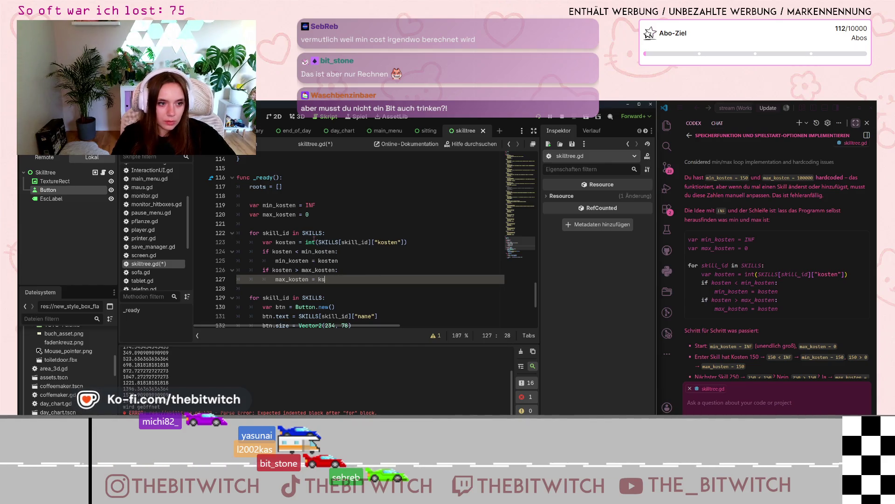
{"action": "type", "text": "osten"}
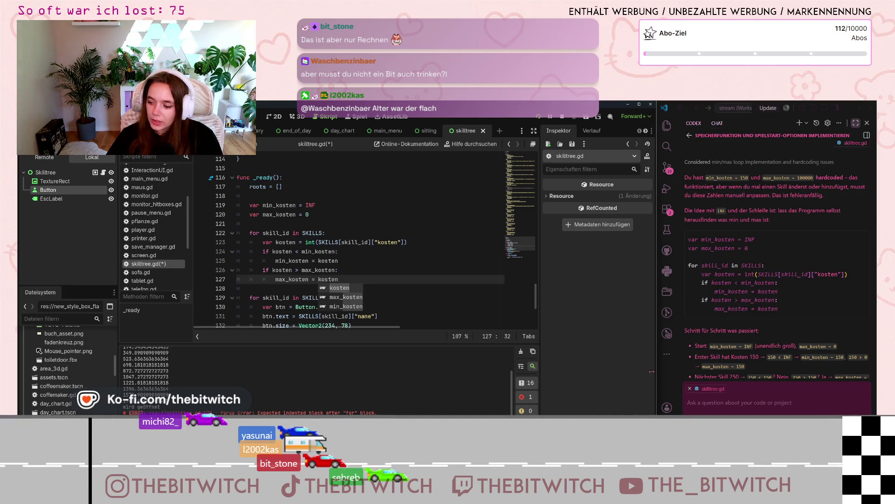
- Review the INF and 0 starting values, the skill costs, and the min-cost condition
{"action": "left_click", "coordinate": [342, 272]}
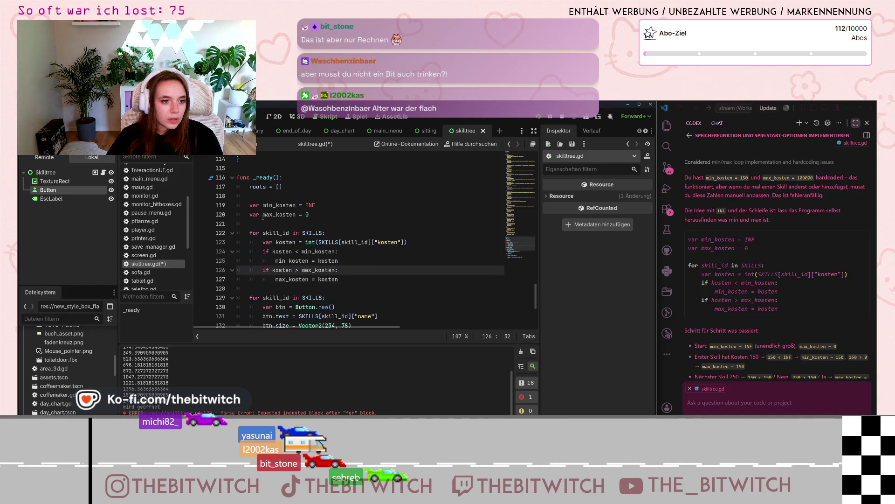
{"action": "left_click", "coordinate": [306, 205]}
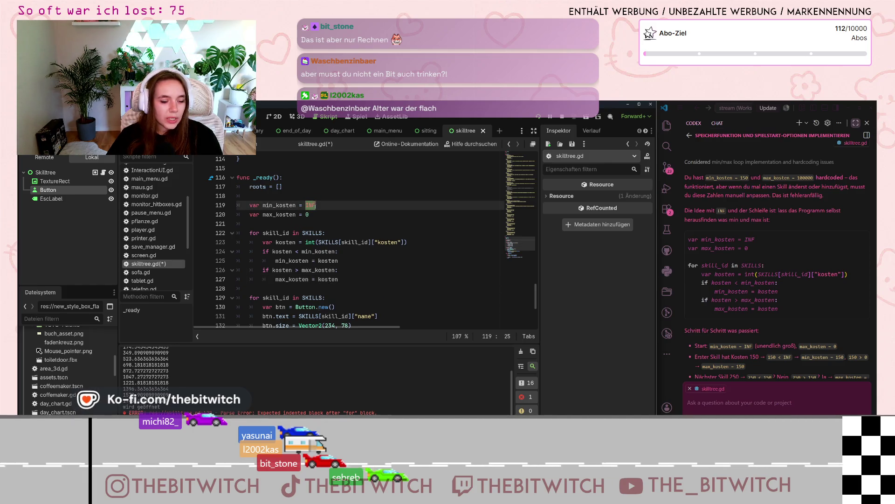
{"action": "left_click", "coordinate": [310, 214]}
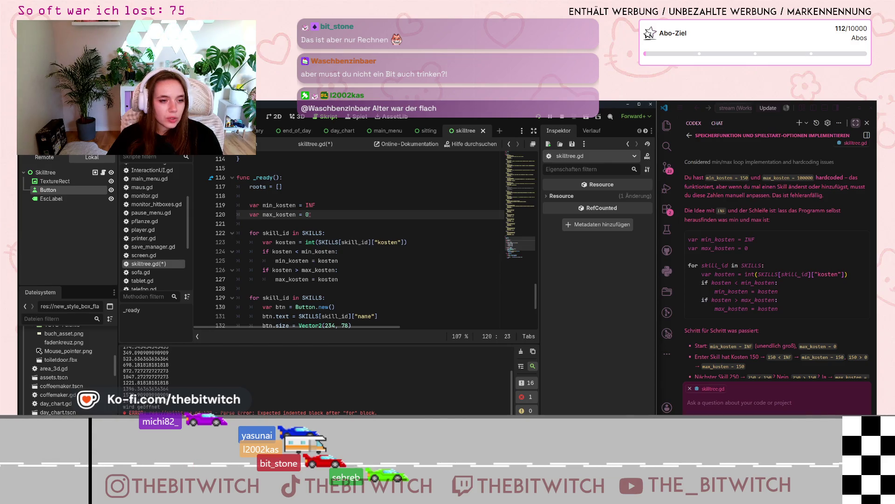
{"action": "scroll", "coordinate": [291, 218], "scroll_direction": "up", "scroll_amount": 9}
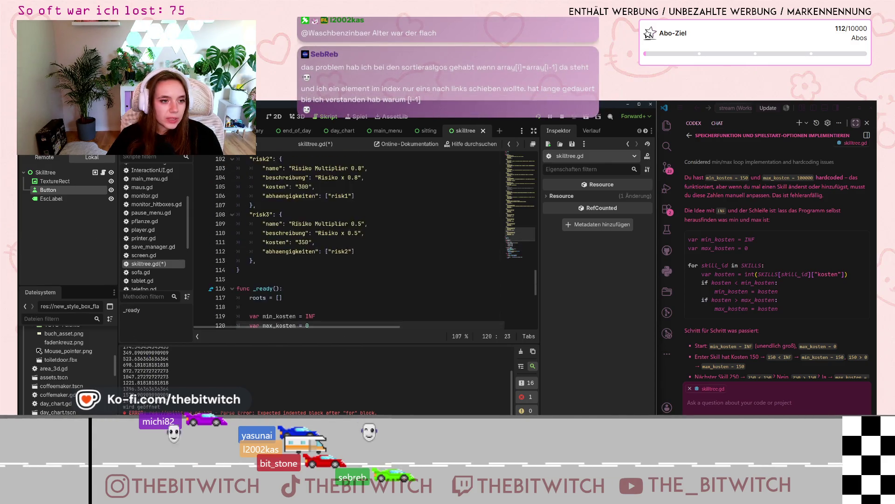
{"action": "scroll", "coordinate": [293, 225], "scroll_direction": "down", "scroll_amount": 6}
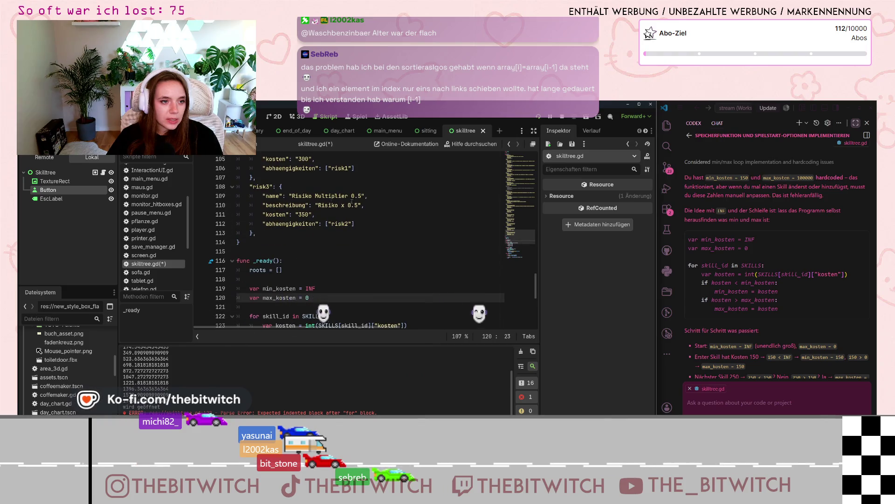
{"action": "double_click", "coordinate": [304, 214]}
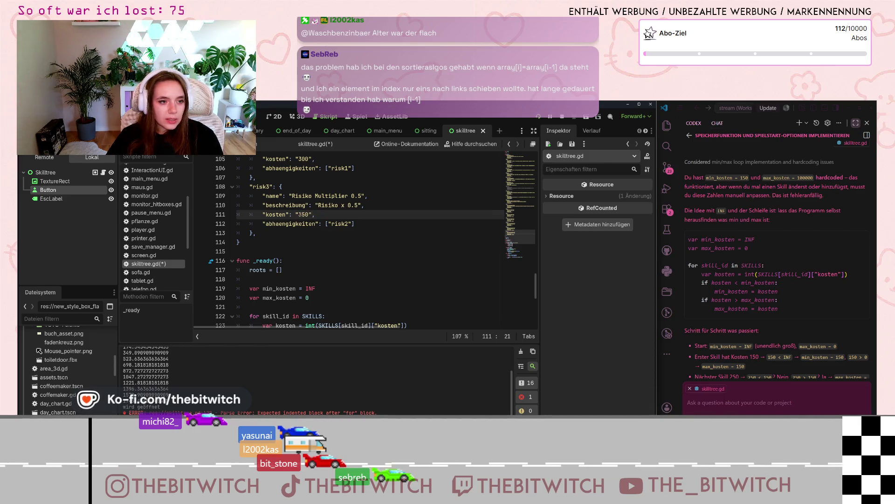
{"action": "scroll", "coordinate": [308, 302], "scroll_direction": "down", "scroll_amount": 2}
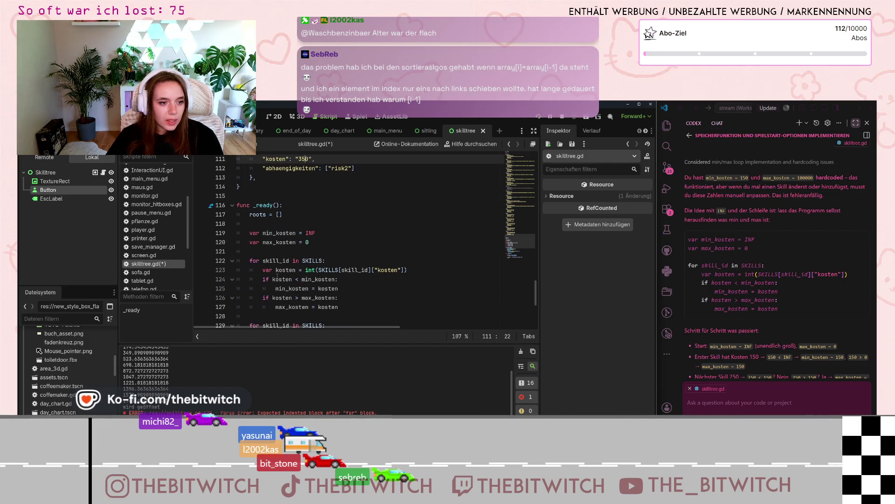
{"action": "left_click", "coordinate": [260, 279]}
{"action": "left_click_drag", "start_coordinate": [302, 279], "coordinate": [322, 278]}
{"action": "left_click", "coordinate": [306, 279]}
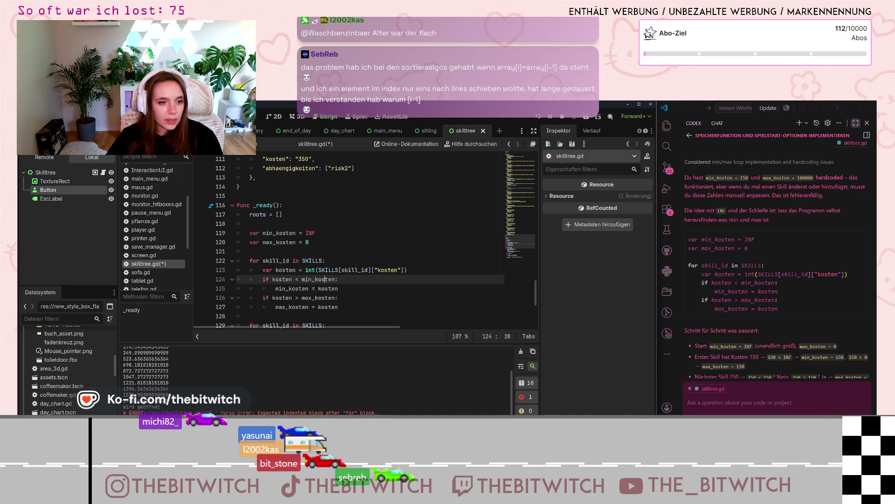
{"action": "double_click", "coordinate": [310, 233]}
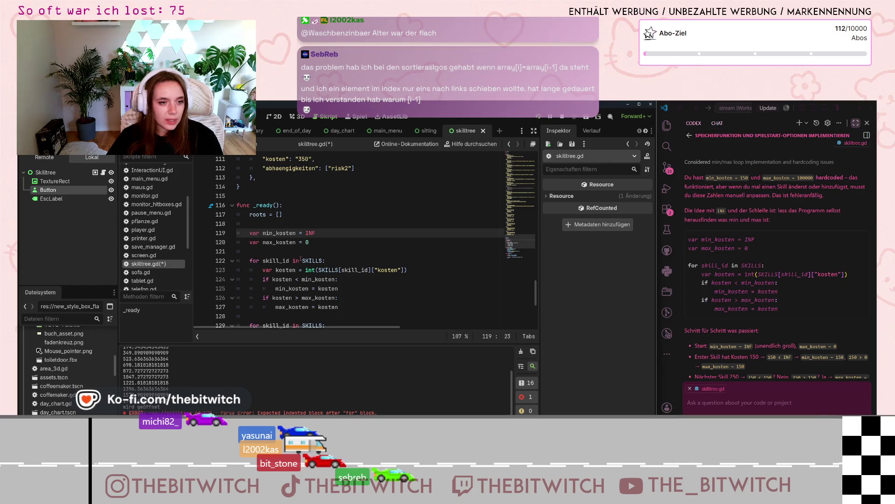
- Step through the min and max assignments against the starting values to check the loop
{"action": "left_click", "coordinate": [299, 289]}
{"action": "left_click", "coordinate": [319, 288]}
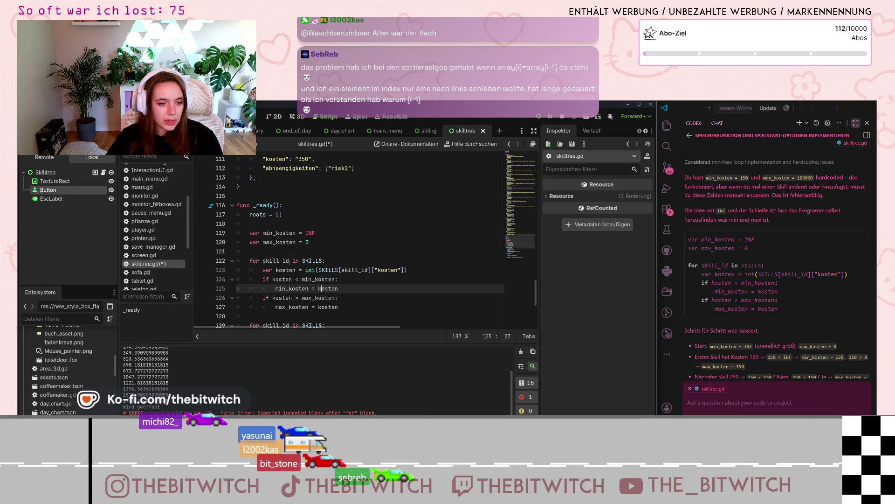
{"action": "left_click", "coordinate": [280, 298]}
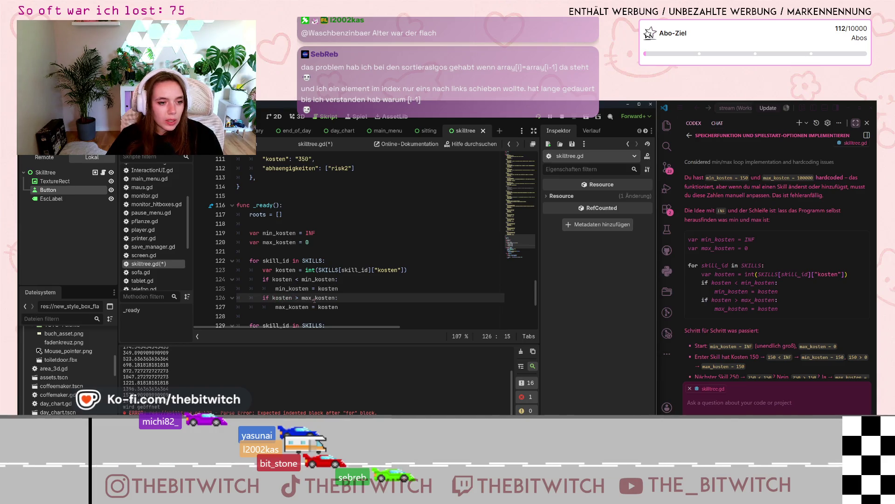
{"action": "left_click", "coordinate": [307, 242]}
{"action": "left_click", "coordinate": [313, 298]}
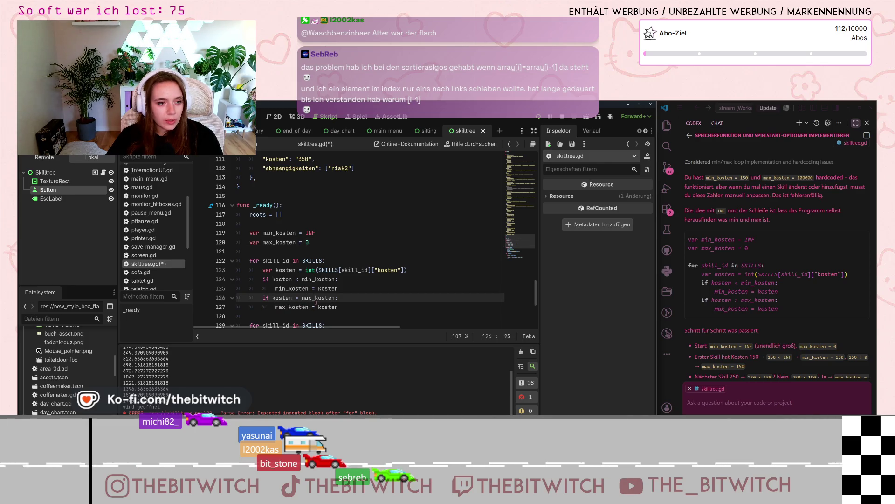
{"action": "scroll", "coordinate": [310, 275], "scroll_direction": "up", "scroll_amount": 3}
{"action": "left_click", "coordinate": [300, 186]}
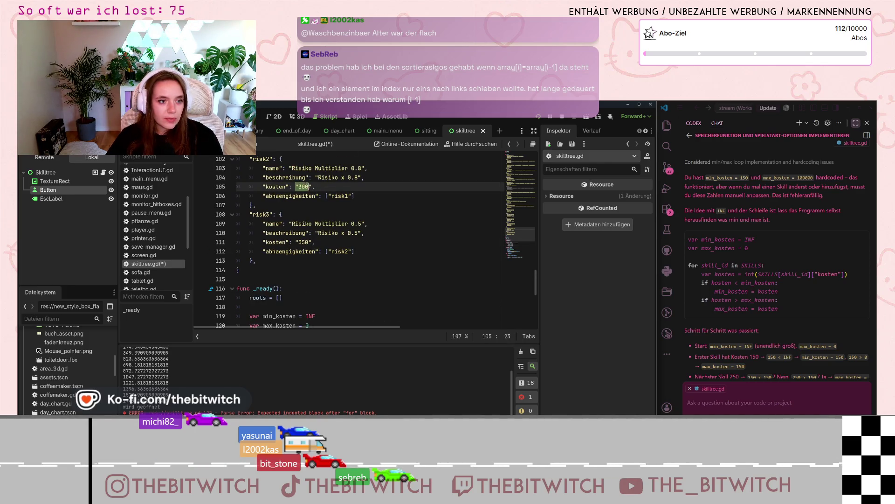
{"action": "scroll", "coordinate": [275, 275], "scroll_direction": "down", "scroll_amount": 4}
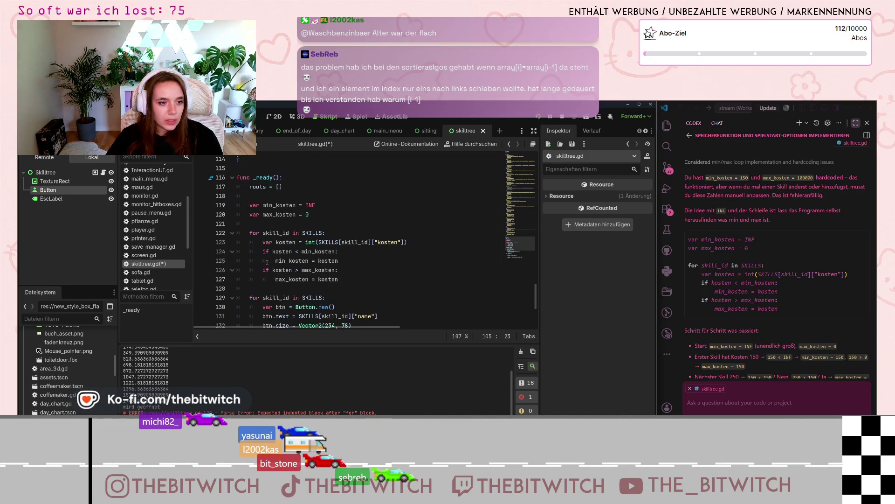
{"action": "left_click", "coordinate": [273, 251]}
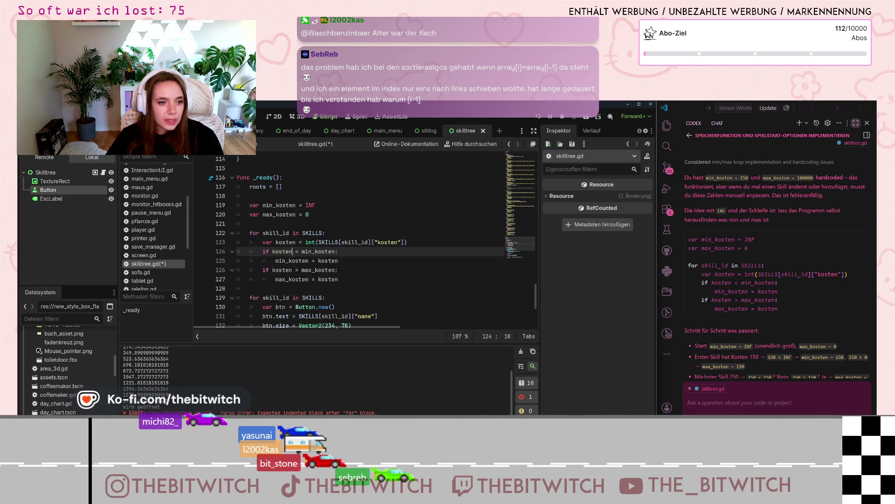
{"action": "left_click", "coordinate": [331, 251]}
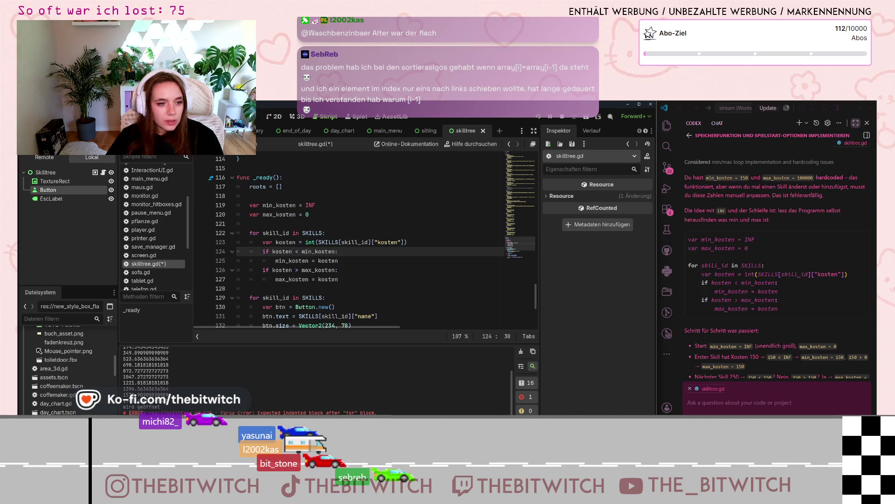
{"action": "mouse_move", "coordinate": [297, 260]}
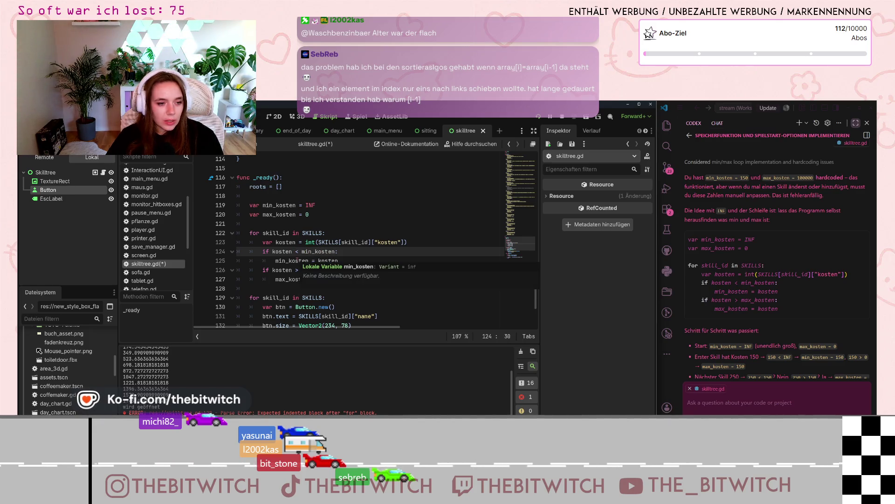
{"action": "left_click", "coordinate": [334, 260]}
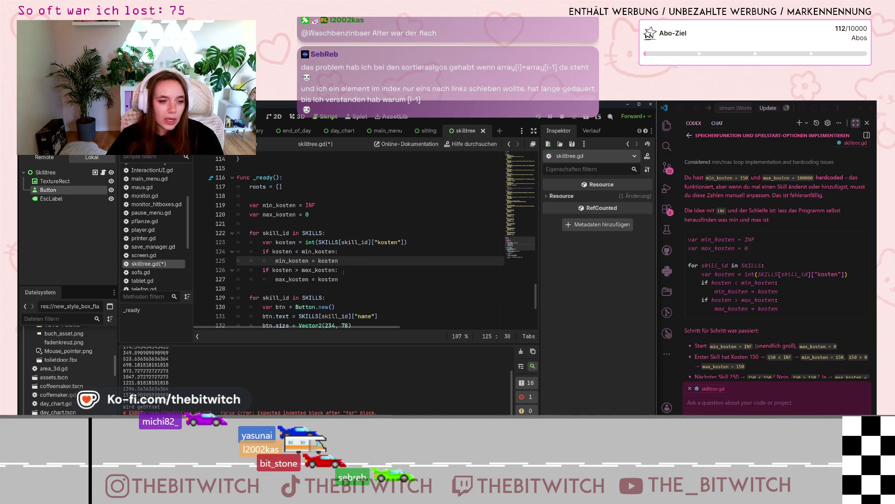
{"action": "left_click", "coordinate": [361, 279]}
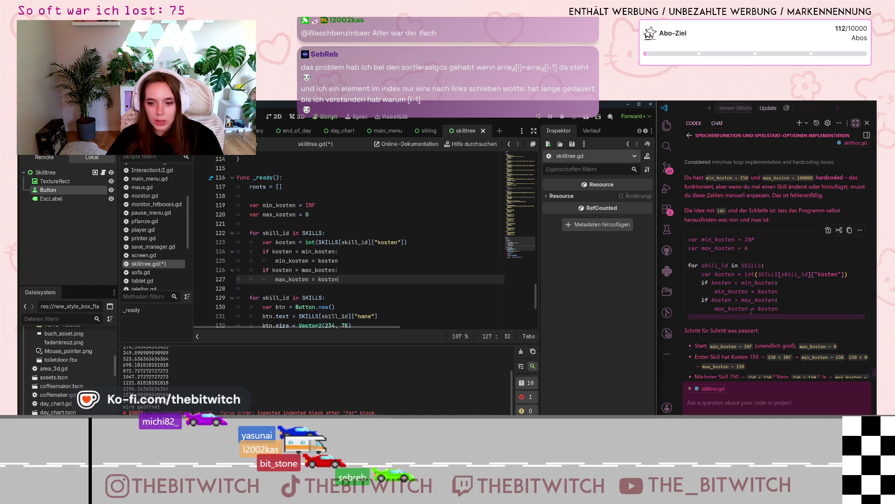
{"action": "scroll", "coordinate": [755, 316], "scroll_direction": "down", "scroll_amount": 3}
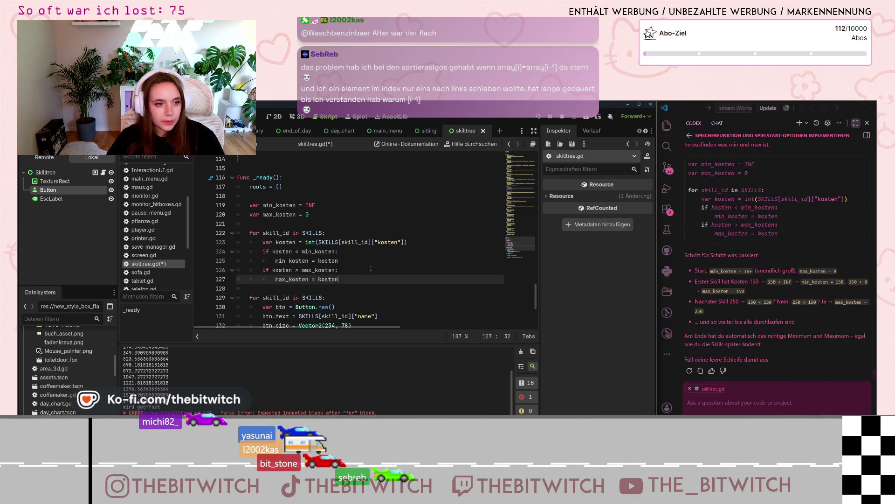
- Save skilltree.gd and send 'okay, next' to the Codex assistant
{"action": "key", "text": "Up"}
{"action": "key", "text": "ctrl+s"}
{"action": "left_click", "coordinate": [753, 400]}
{"action": "type", "text": "okay, next"}
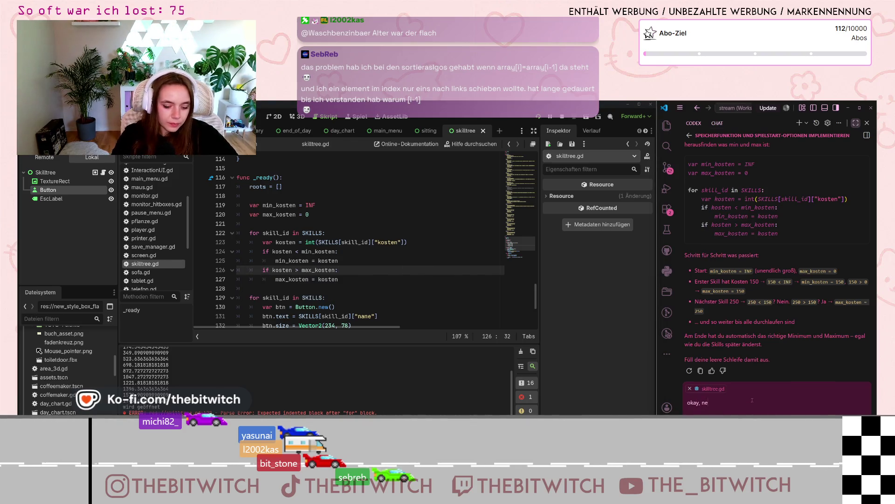
{"action": "key", "text": "Return"}
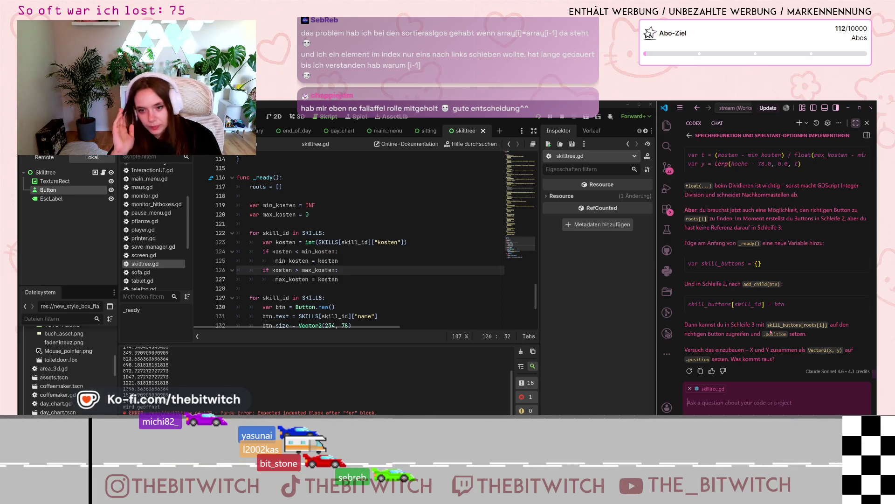
{"action": "scroll", "coordinate": [752, 279], "scroll_direction": "up", "scroll_amount": 5}
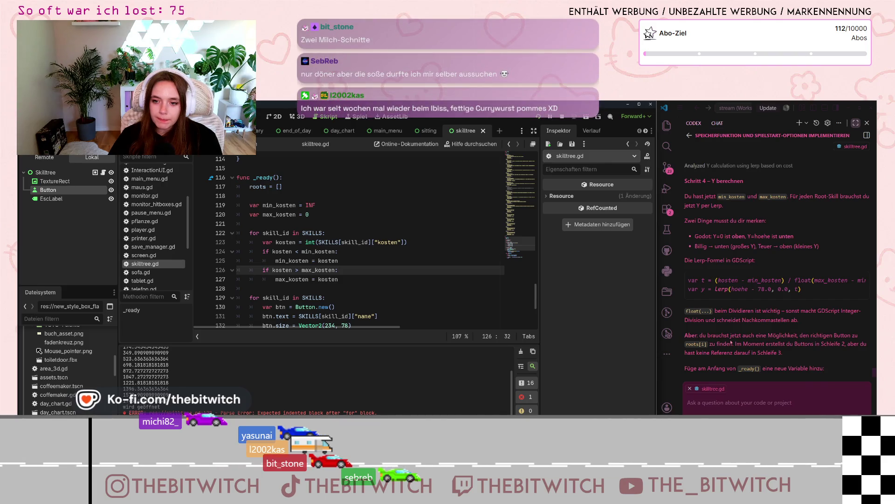
{"action": "mouse_move", "coordinate": [722, 297]}
{"action": "mouse_move", "coordinate": [722, 297]}
{"action": "left_mouse_down"}
{"action": "mouse_move", "coordinate": [751, 297]}
{"action": "mouse_move", "coordinate": [712, 299]}
{"action": "left_mouse_up"}
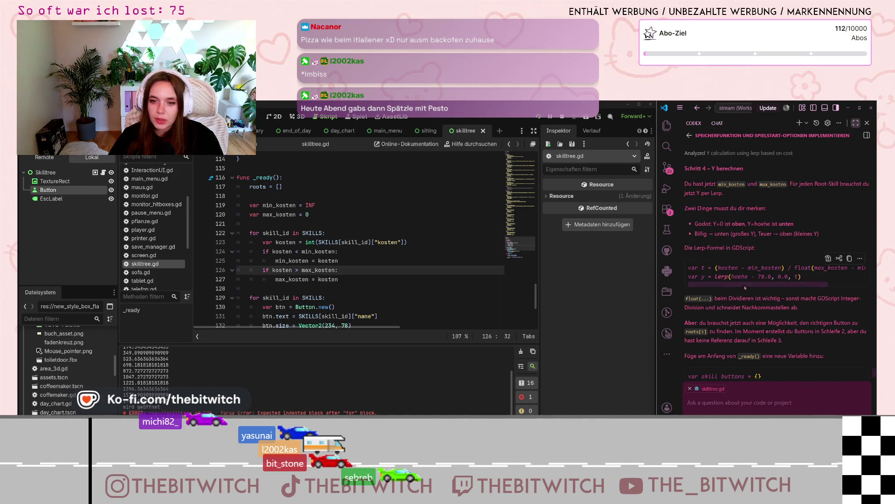
{"action": "mouse_move", "coordinate": [742, 286]}
{"action": "left_mouse_down"}
{"action": "mouse_move", "coordinate": [777, 286]}
{"action": "mouse_move", "coordinate": [731, 287]}
{"action": "left_mouse_up"}
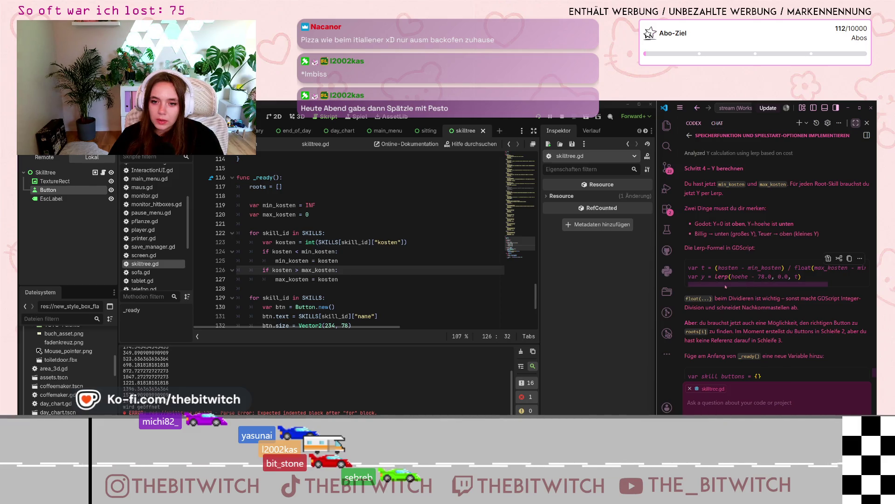
{"action": "mouse_move", "coordinate": [723, 286]}
{"action": "left_mouse_down"}
{"action": "mouse_move", "coordinate": [789, 288]}
{"action": "mouse_move", "coordinate": [740, 295]}
{"action": "left_mouse_up"}
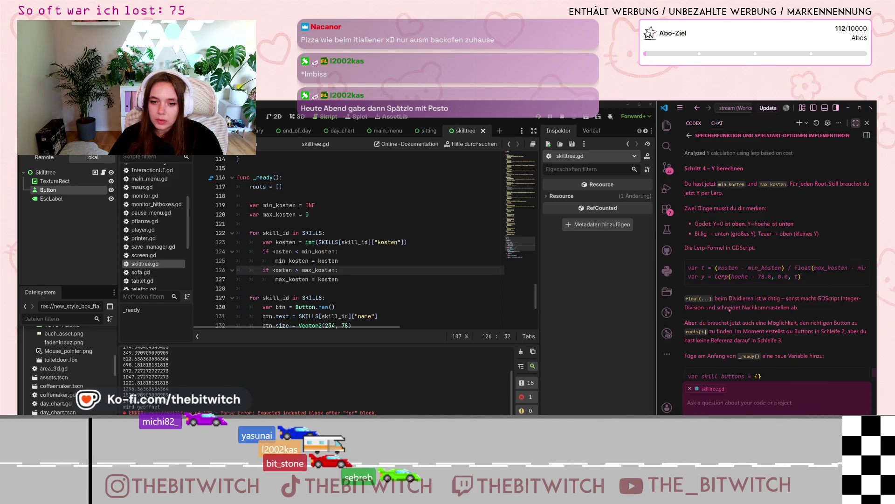
{"action": "scroll", "coordinate": [729, 294], "scroll_direction": "down", "scroll_amount": 1}
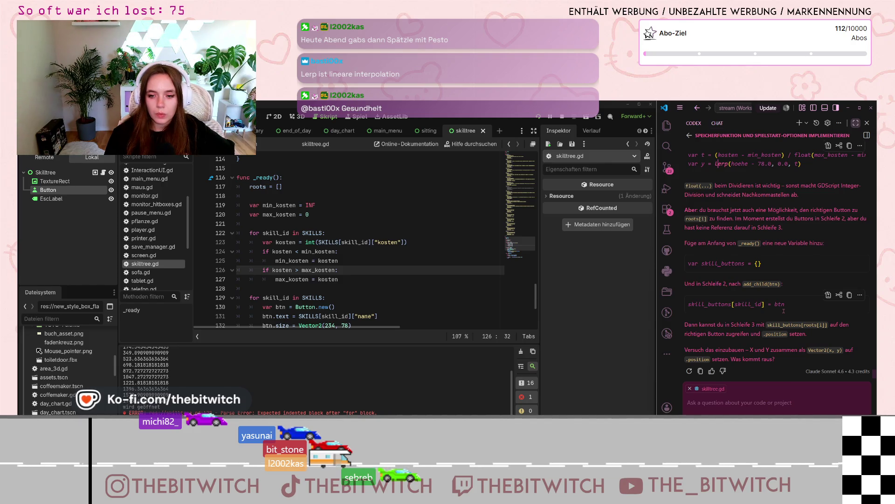
{"action": "scroll", "coordinate": [794, 311], "scroll_direction": "up", "scroll_amount": 4}
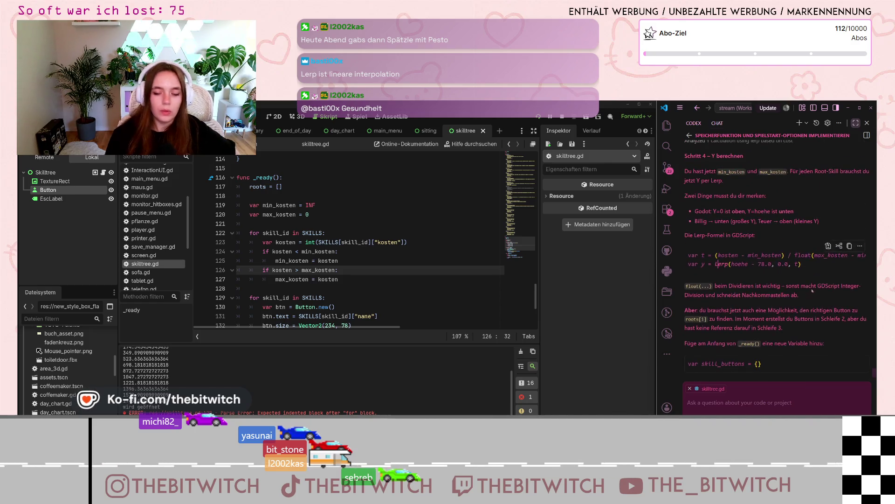
{"action": "scroll", "coordinate": [799, 312], "scroll_direction": "up", "scroll_amount": 2}
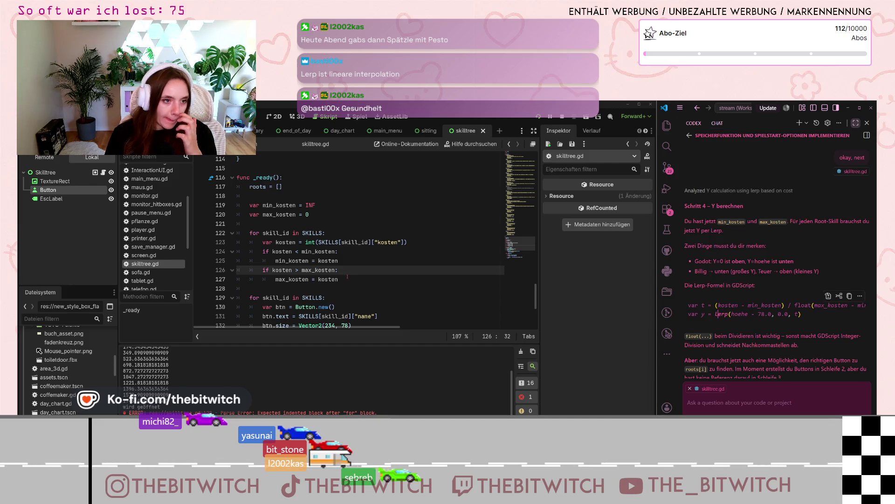
{"action": "scroll", "coordinate": [350, 276], "scroll_direction": "down", "scroll_amount": 2}
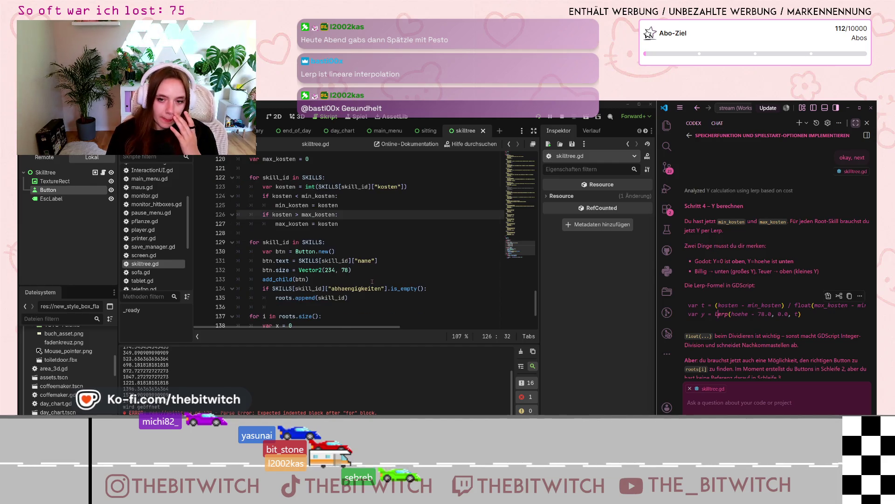
{"action": "scroll", "coordinate": [381, 278], "scroll_direction": "down", "scroll_amount": 2}
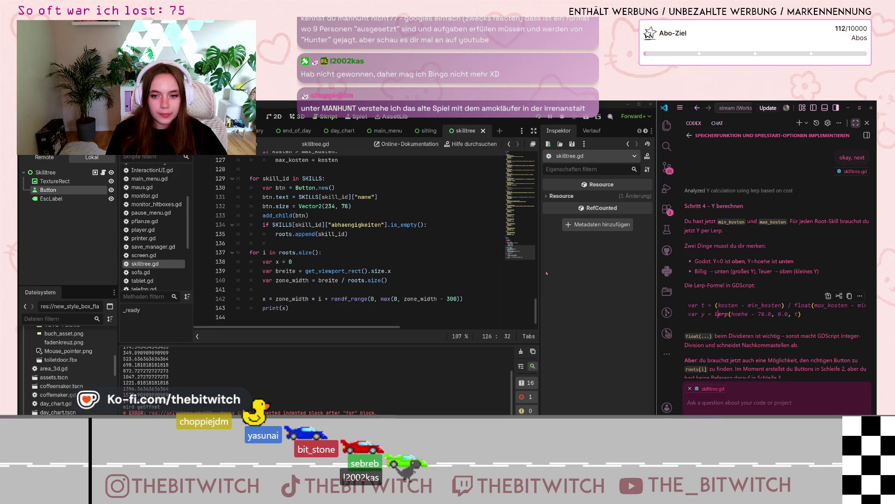
- Scroll up through skilltree.gd to review the min/max cost loop in _ready()
{"action": "mouse_move", "coordinate": [755, 322]}
{"action": "left_mouse_down"}
{"action": "mouse_move", "coordinate": [792, 322]}
{"action": "mouse_move", "coordinate": [747, 322]}
{"action": "left_mouse_up"}
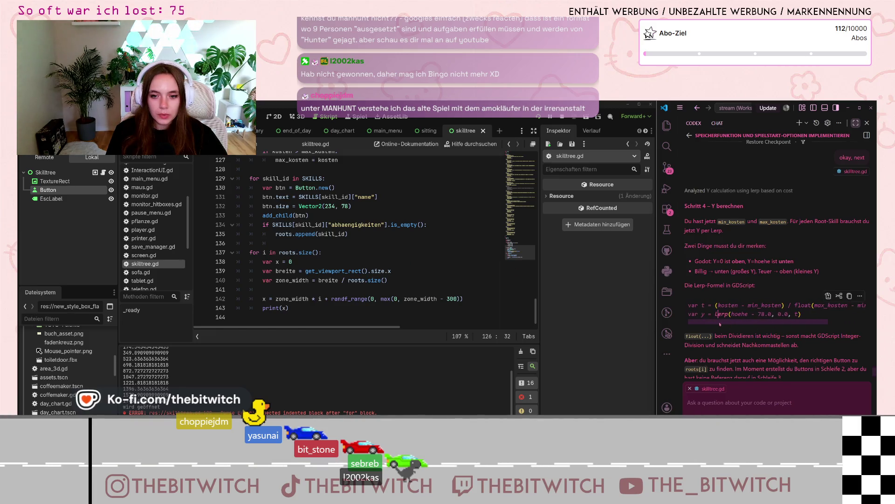
{"action": "scroll", "coordinate": [383, 258], "scroll_direction": "up", "scroll_amount": 3}
{"action": "scroll", "coordinate": [383, 257], "scroll_direction": "up", "scroll_amount": 1}
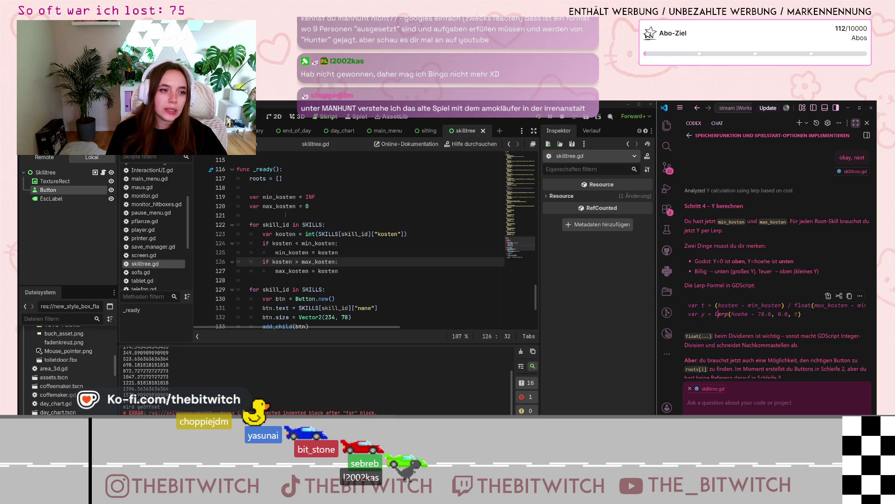
- After the cost loop, add var t = (kosten - min_kosten) / float(max_kosten - min_kosten)
{"action": "left_click", "coordinate": [326, 281]}
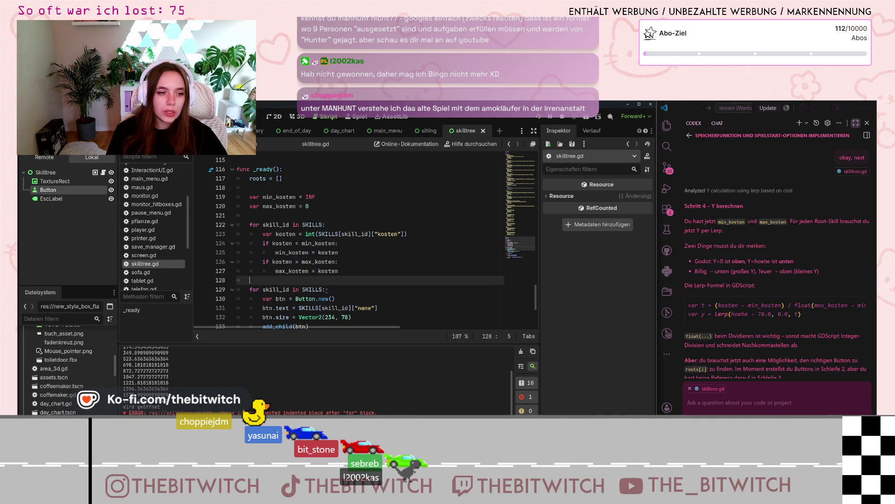
{"action": "key", "text": "Return"}
{"action": "key", "text": "Return"}
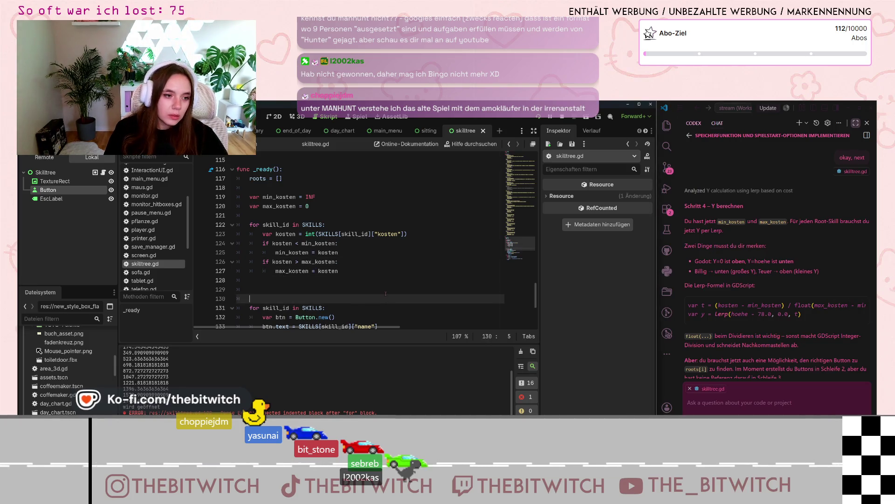
{"action": "key", "text": "Up"}
{"action": "scroll", "coordinate": [428, 278], "scroll_direction": "down", "scroll_amount": 3}
{"action": "scroll", "coordinate": [428, 278], "scroll_direction": "up", "scroll_amount": 3}
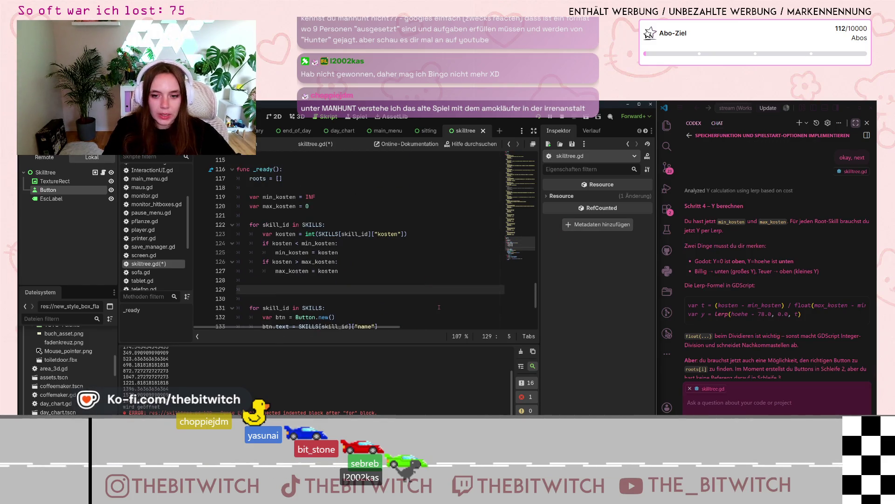
{"action": "type", "text": "va"}
{"action": "type", "text": "r t = "}
{"action": "type", "text": "(kosten"}
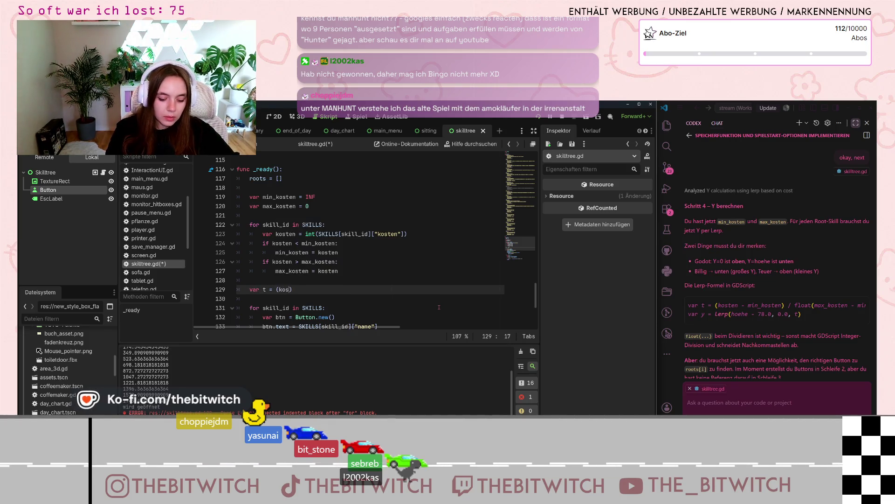
{"action": "type", "text": "min_kost"}
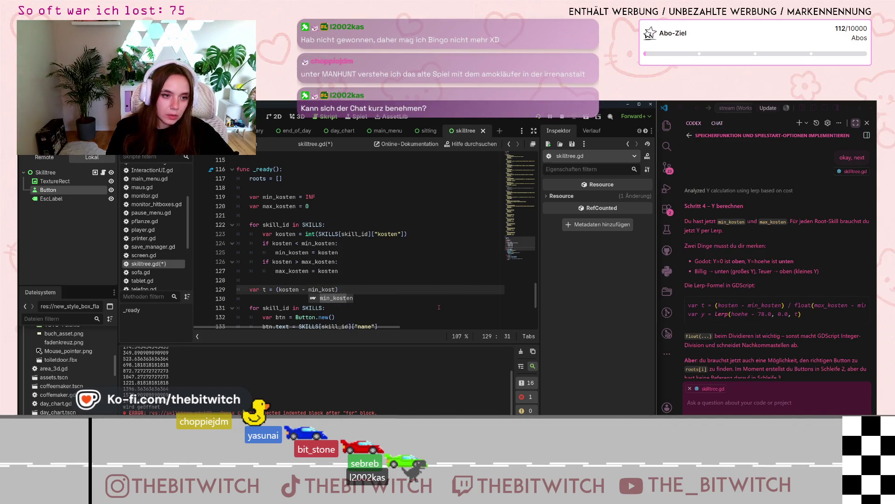
{"action": "type", "text": "en) / floa"}
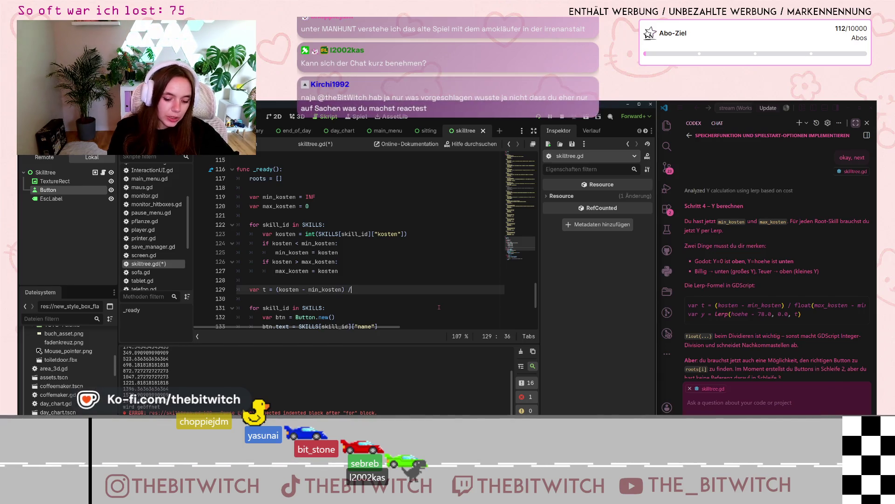
{"action": "type", "text": "t(ma"}
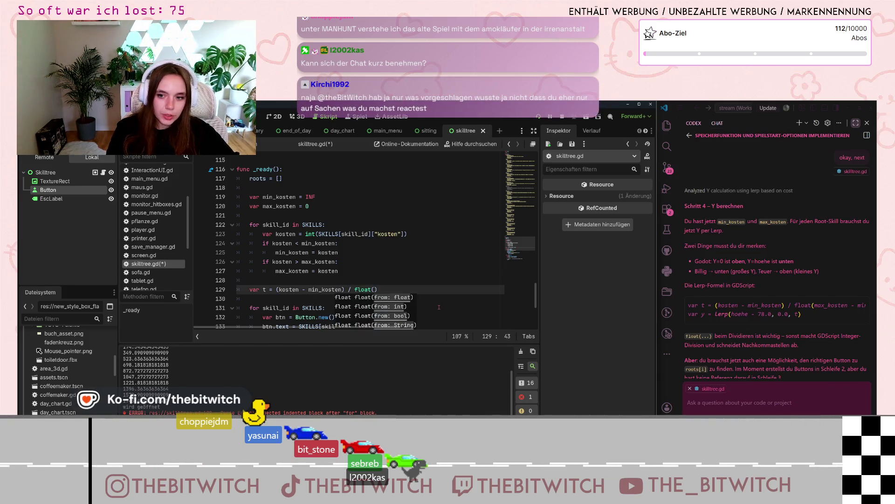
{"action": "type", "text": "x_kosten"}
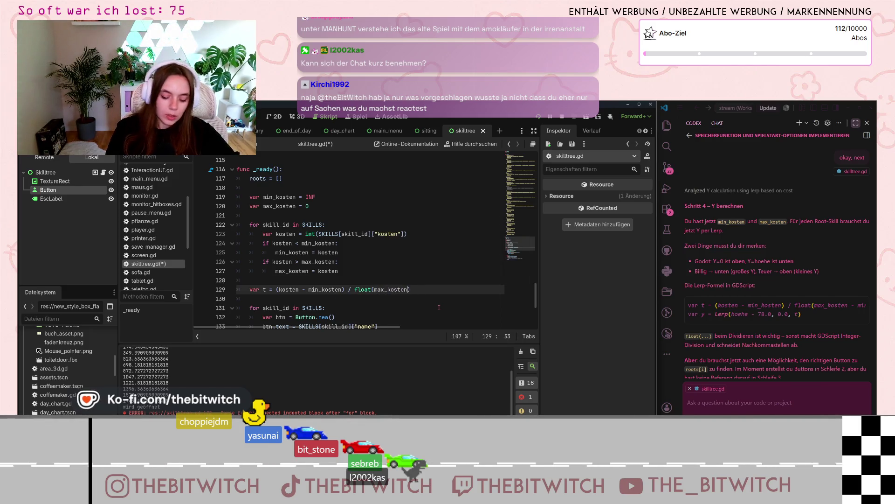
{"action": "type", "text": " -"}
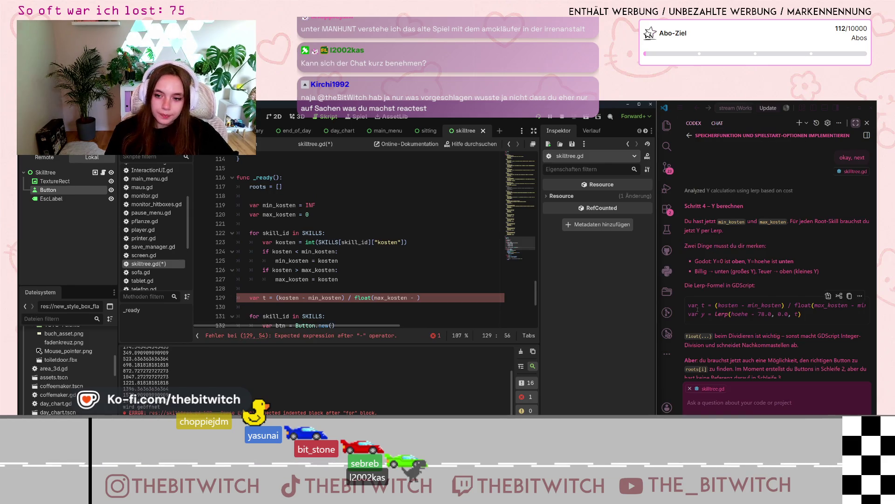
{"action": "left_click", "coordinate": [771, 321]}
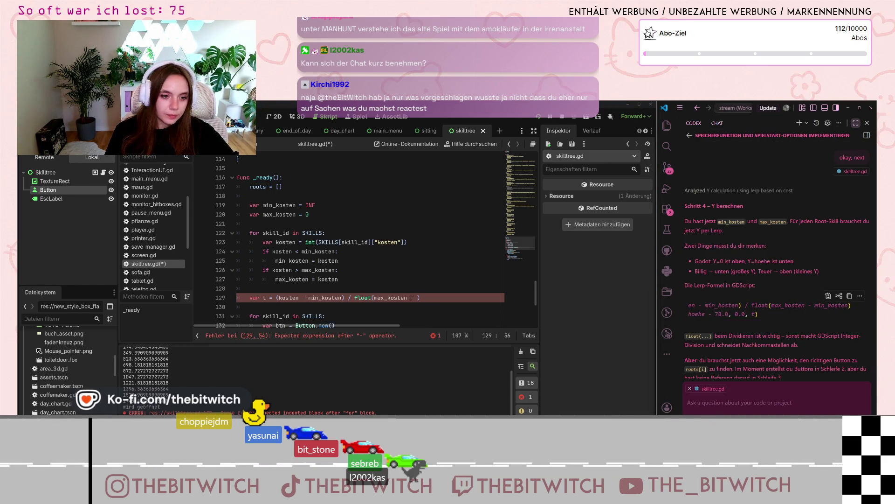
{"action": "type", "text": "min"}
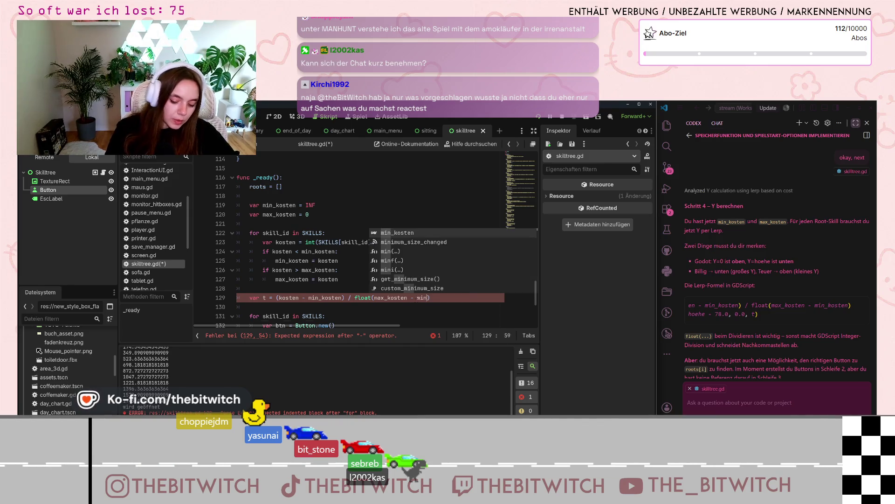
{"action": "type", "text": "_kosten)"}
{"action": "key", "text": "Return"}
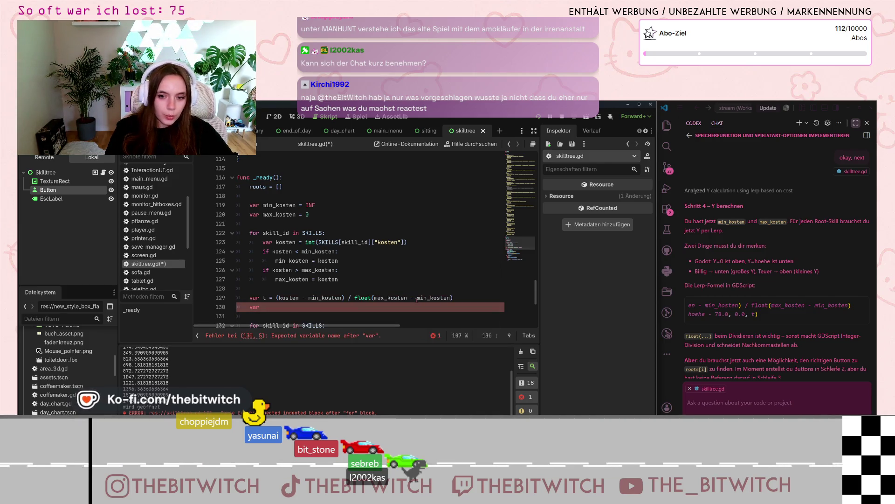
{"action": "type", "text": "y"}
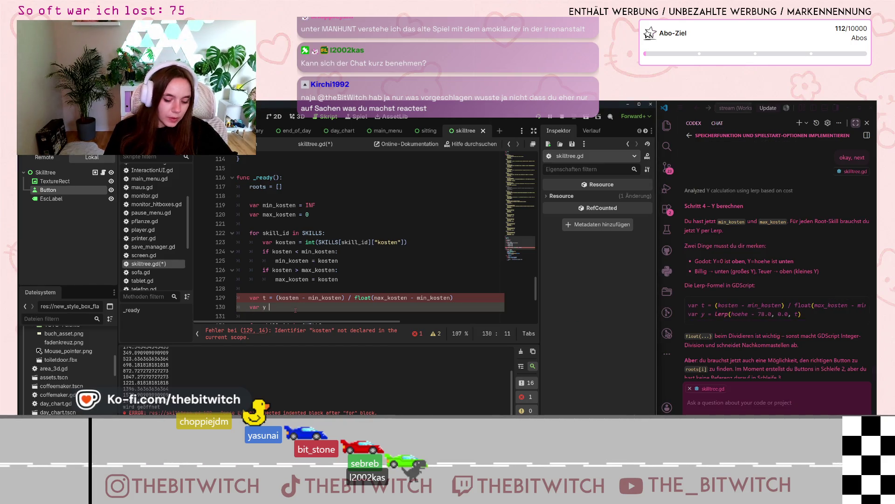
{"action": "type", "text": " = lerp"}
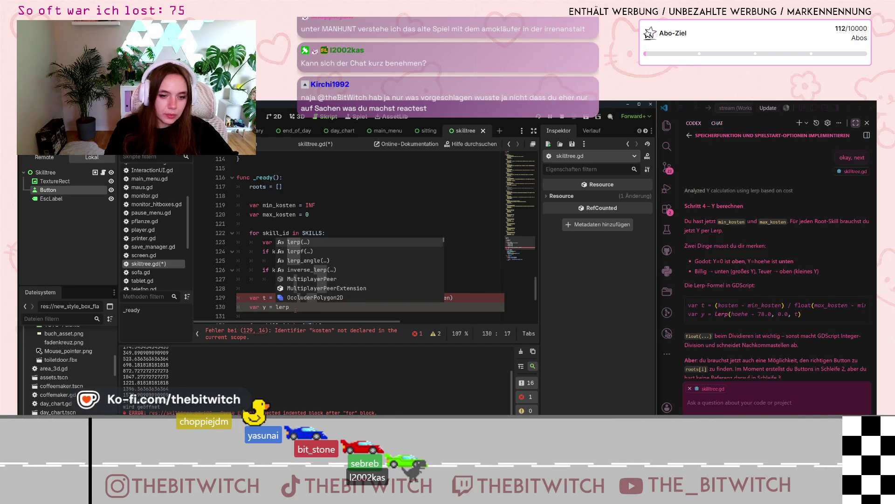
{"action": "type", "text": "(hoehe"}
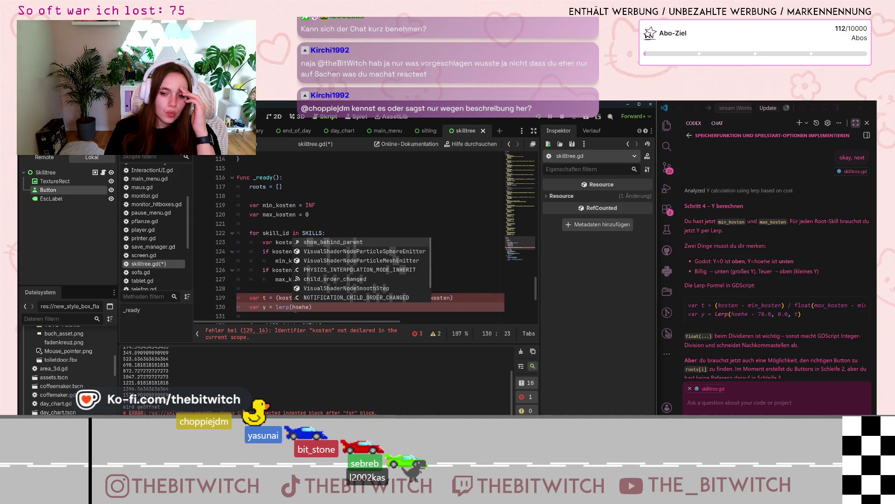
- Erase the hoehe argument so the new line reads var y = lerp() with empty arguments
{"action": "key", "text": "BackSpace"}
{"action": "key", "text": "BackSpace"}
{"action": "key", "text": "BackSpace"}
{"action": "key", "text": "BackSpace"}
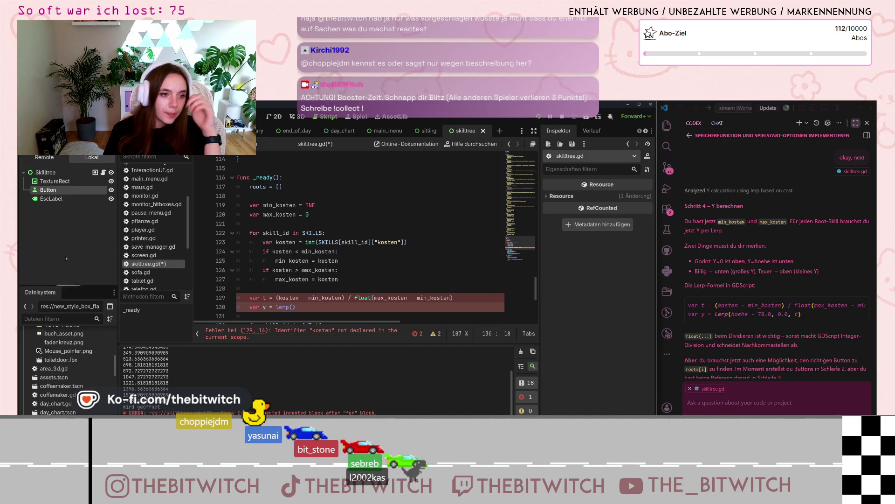
{"action": "scroll", "coordinate": [348, 217], "scroll_direction": "down", "scroll_amount": 5}
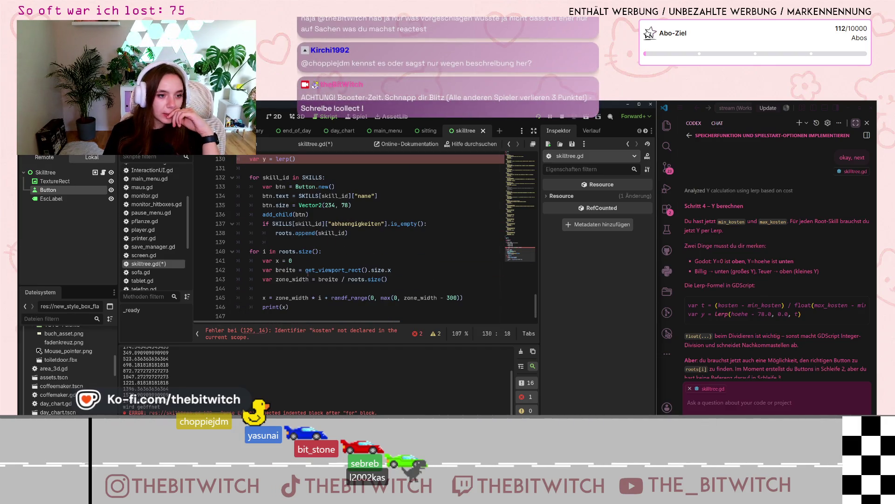
- Add var hoehe = get_viewport_rect().size.y above the t calculation
{"action": "mouse_move", "coordinate": [306, 270]}
{"action": "left_mouse_down"}
{"action": "mouse_move", "coordinate": [354, 279]}
{"action": "mouse_move", "coordinate": [401, 269]}
{"action": "left_mouse_up"}
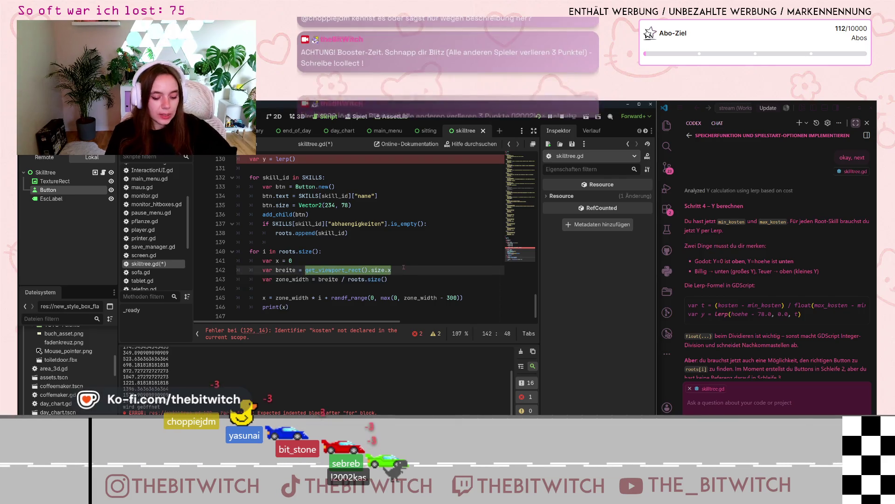
{"action": "scroll", "coordinate": [402, 268], "scroll_direction": "up", "scroll_amount": 4}
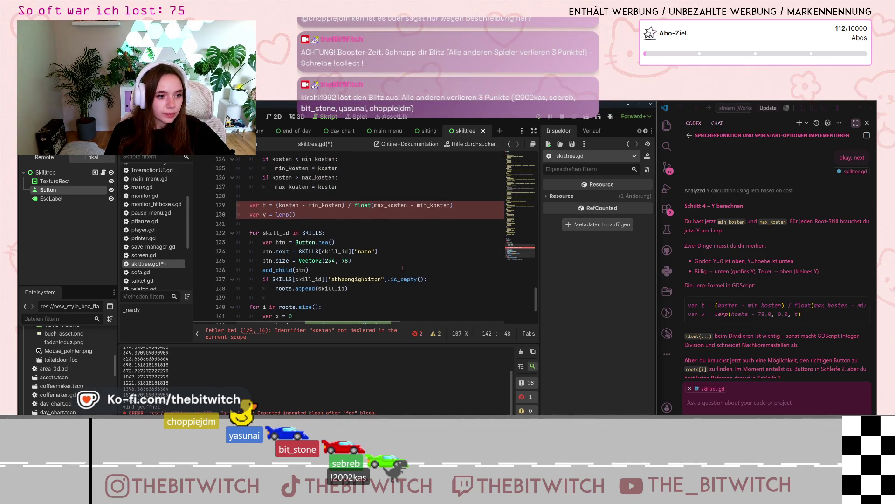
{"action": "left_click", "coordinate": [326, 249]}
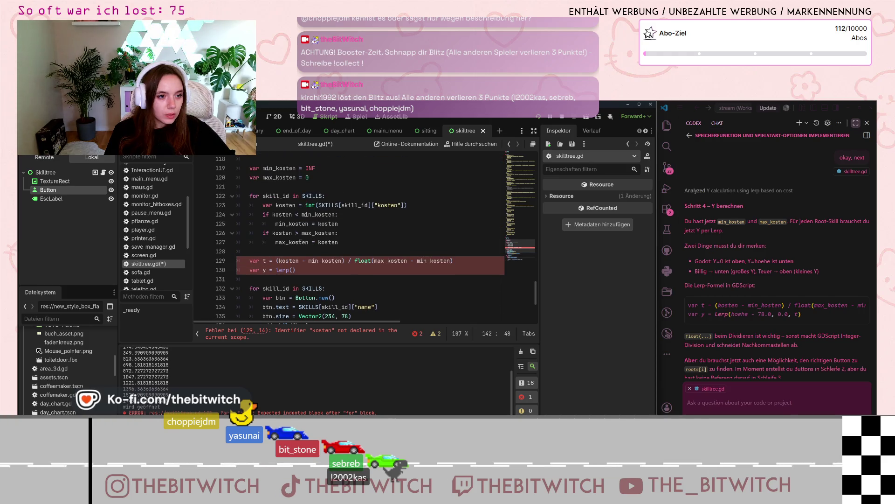
{"action": "type", "text": "var hoehe"}
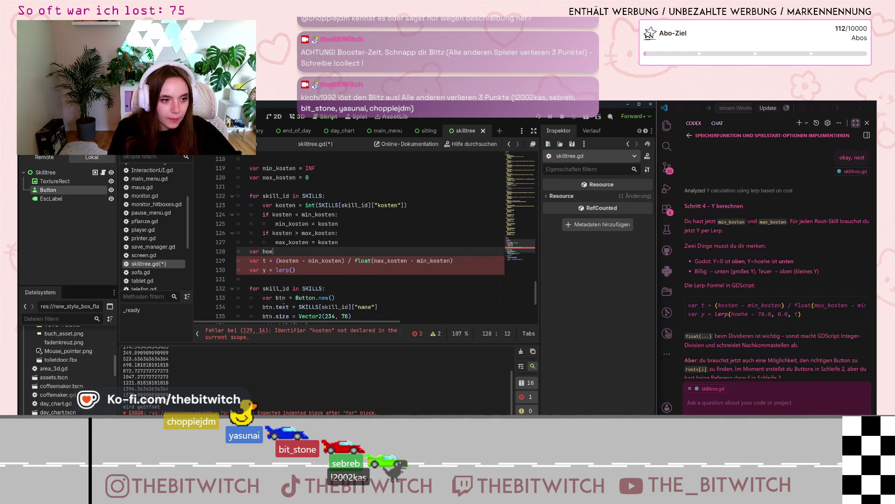
{"action": "type", "text": " = get_viewport_rect().size.x"}
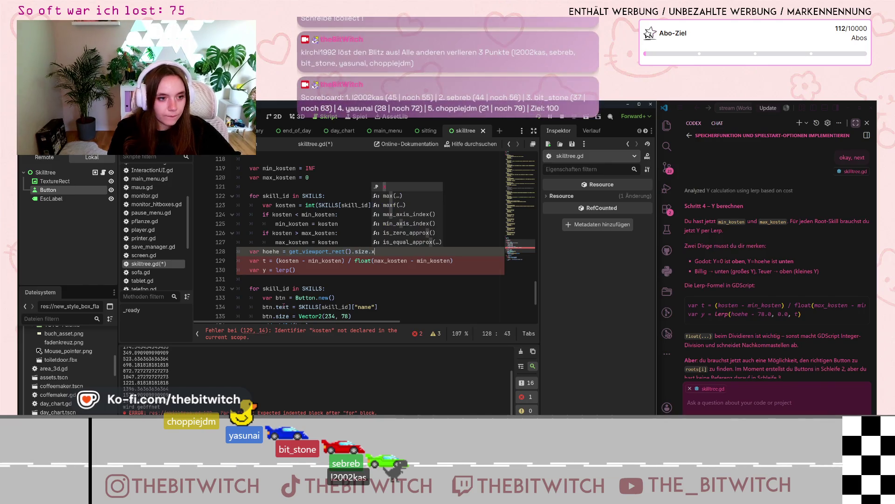
{"action": "key", "text": "BackSpace"}
{"action": "type", "text": "y"}
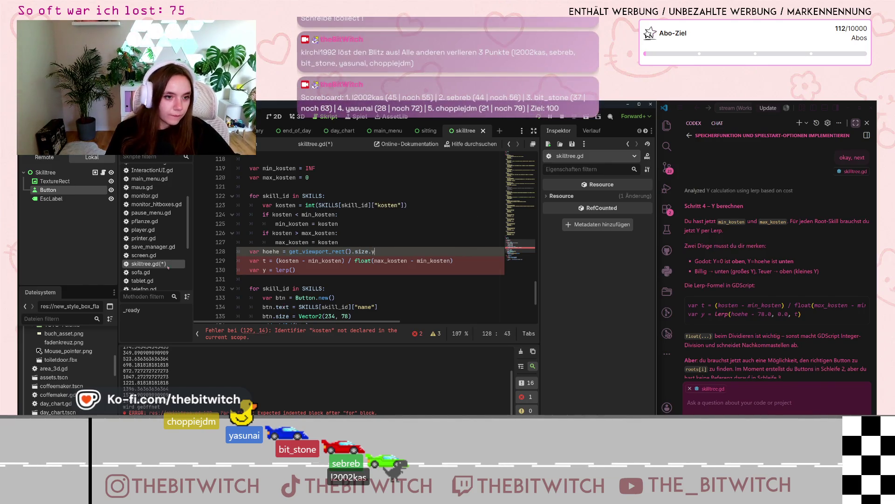
- Fill the y line's lerp call as lerp(hoehe - 78.0, 0.0, t)
{"action": "left_click", "coordinate": [292, 271]}
{"action": "type", "text": "hoehe"}
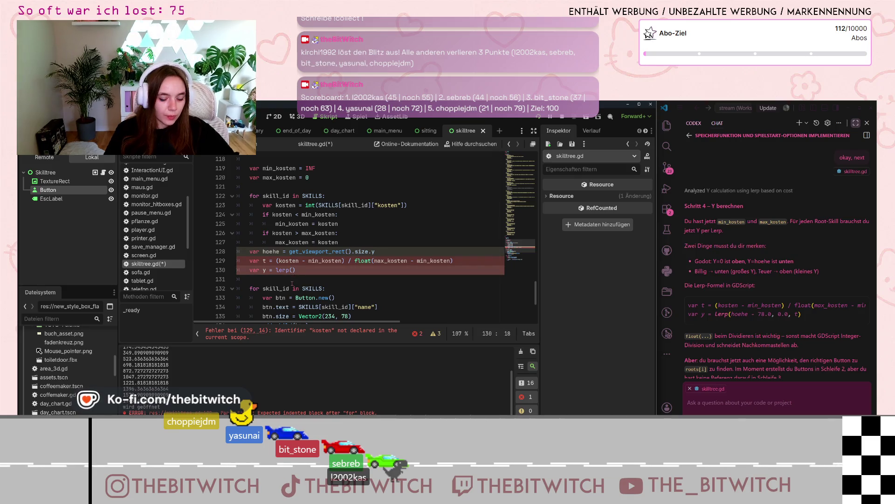
{"action": "type", "text": " - "}
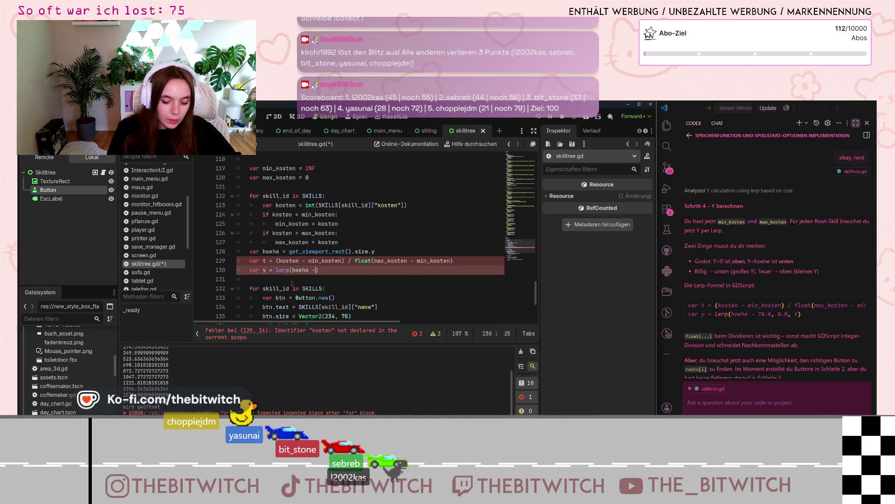
{"action": "type", "text": "78."}
{"action": "type", "text": "0"}
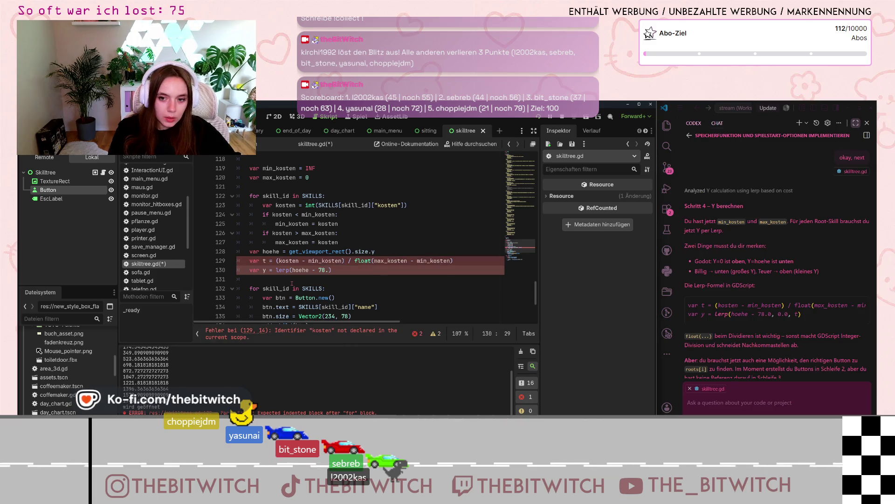
{"action": "type", "text": ", 0.0, "}
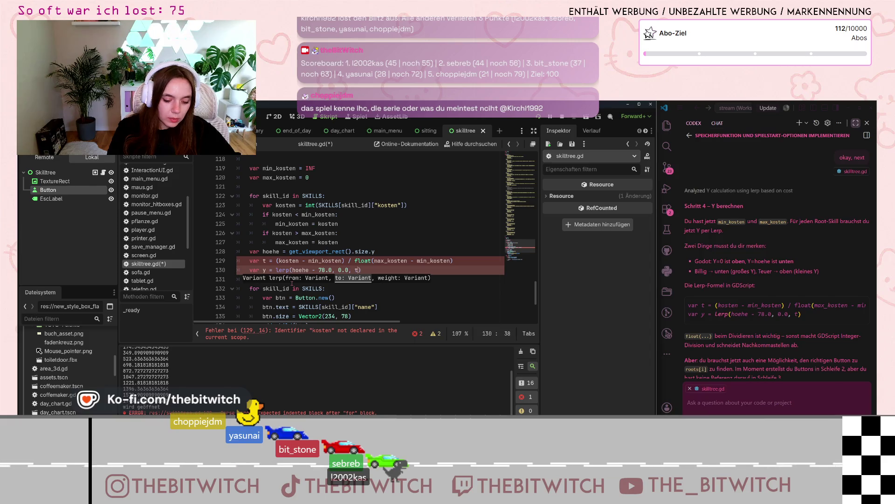
{"action": "type", "text": "t"}
{"action": "left_click", "coordinate": [361, 286]}
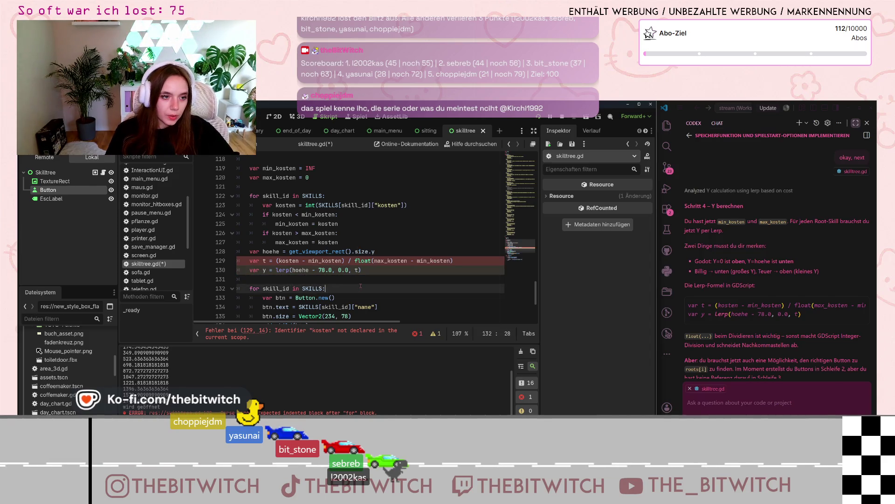
{"action": "left_click", "coordinate": [362, 270]}
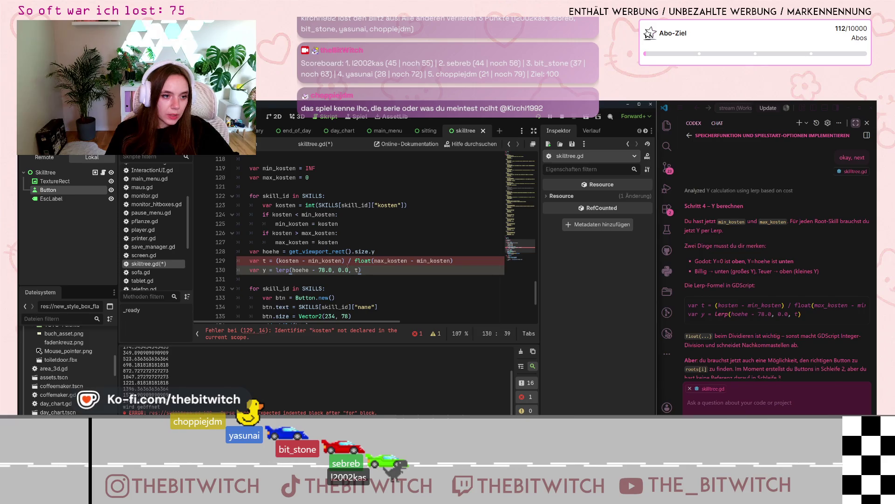
- Insert a blank line above the hoehe line, ahead of the t and y calculations
{"action": "mouse_move", "coordinate": [332, 260]}
{"action": "left_click", "coordinate": [301, 276]}
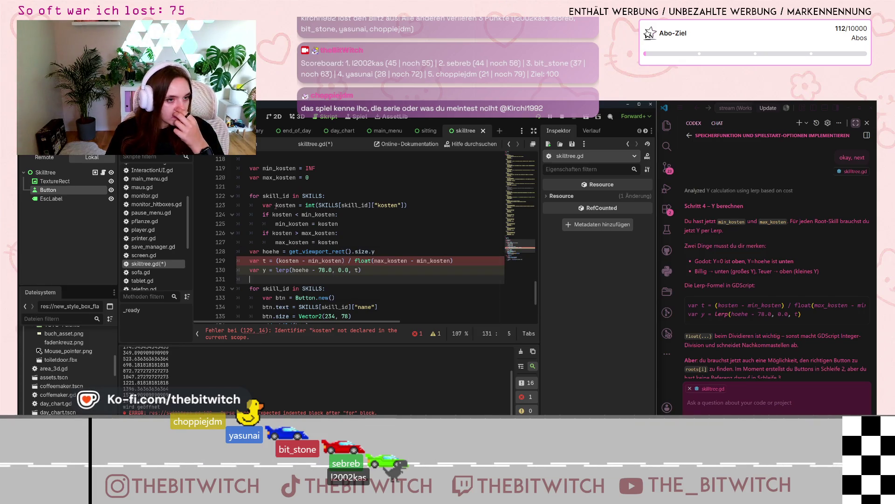
{"action": "scroll", "coordinate": [285, 240], "scroll_direction": "up", "scroll_amount": 3}
{"action": "scroll", "coordinate": [289, 254], "scroll_direction": "down", "scroll_amount": 2}
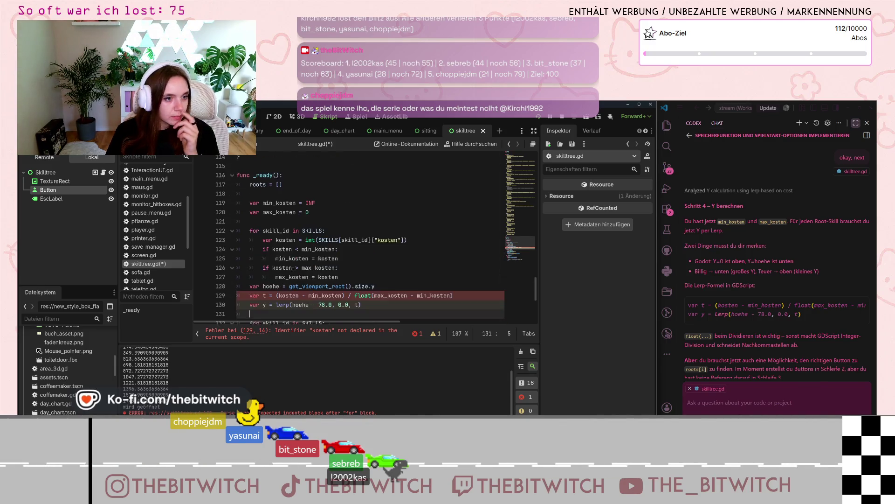
{"action": "scroll", "coordinate": [294, 269], "scroll_direction": "down", "scroll_amount": 3}
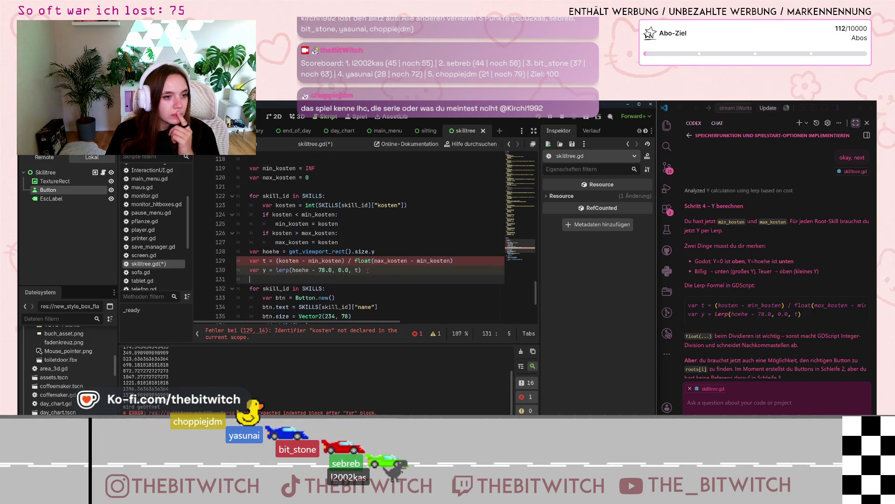
{"action": "key", "text": "shift+Up"}
{"action": "key", "text": "shift+Up"}
{"action": "left_click", "coordinate": [252, 252]}
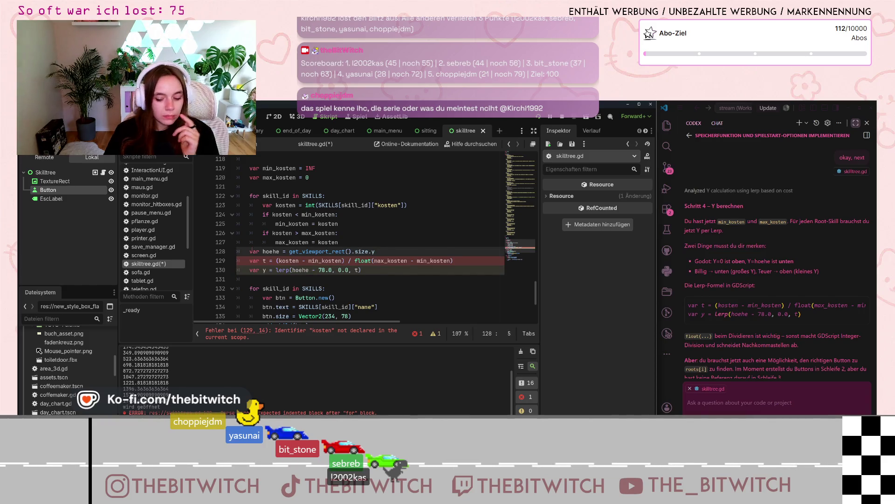
{"action": "key", "text": "Return"}
- Move the kosten declaration out of the loop to just after the max_kosten line
{"action": "left_click_drag", "start_coordinate": [413, 202], "coordinate": [263, 205]}
{"action": "key", "text": "ctrl+c"}
{"action": "key", "text": "BackSpace"}
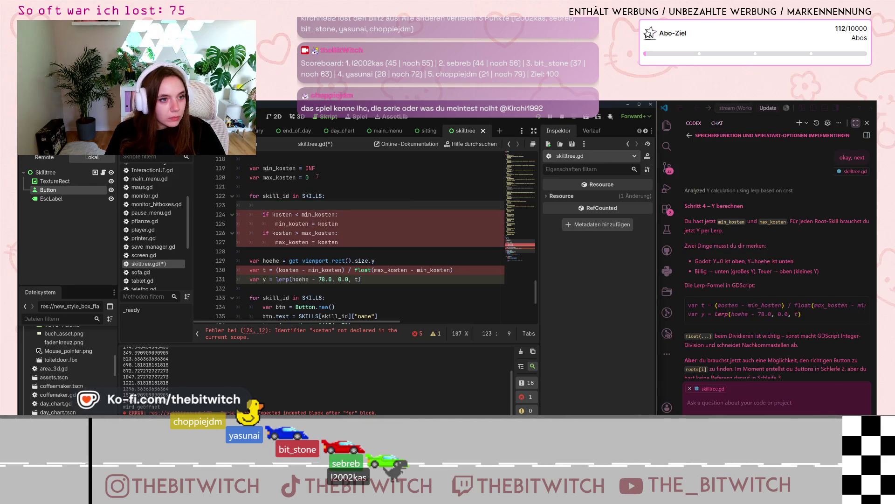
{"action": "left_click", "coordinate": [321, 178]}
{"action": "key", "text": "Return"}
{"action": "key", "text": "ctrl+v"}
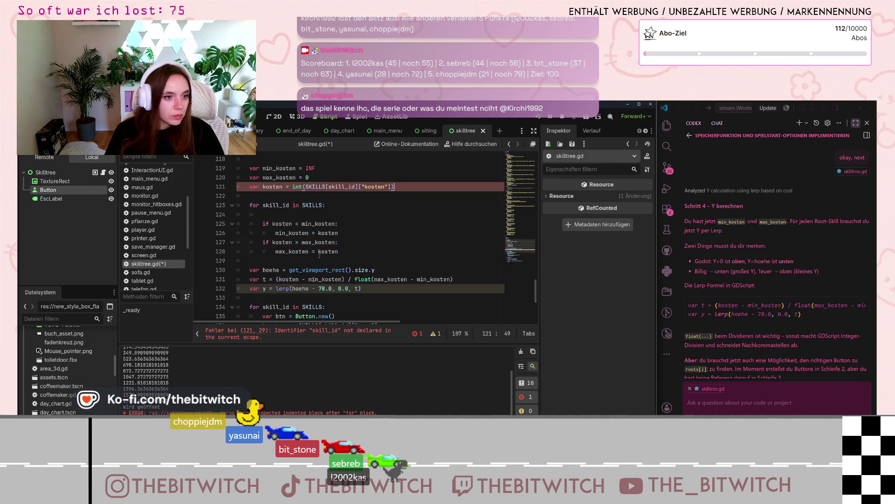
{"action": "left_click", "coordinate": [345, 214]}
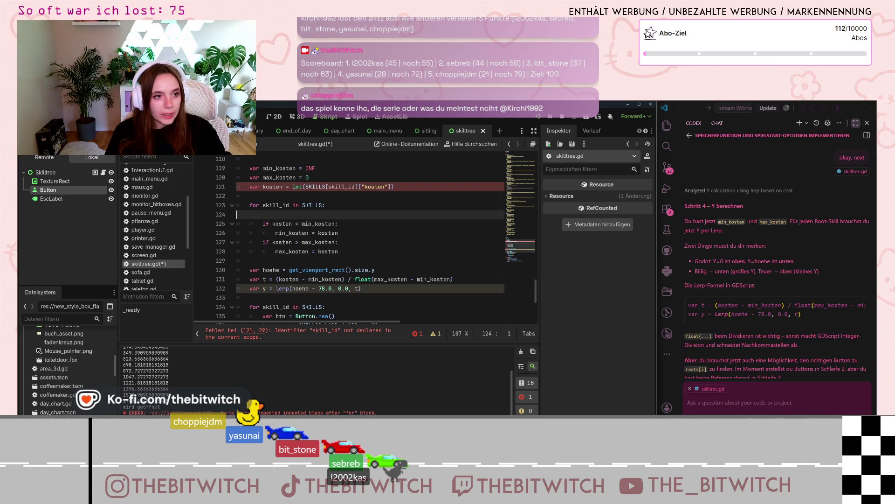
{"action": "key", "text": "BackSpace"}
{"action": "left_click", "coordinate": [373, 187]}
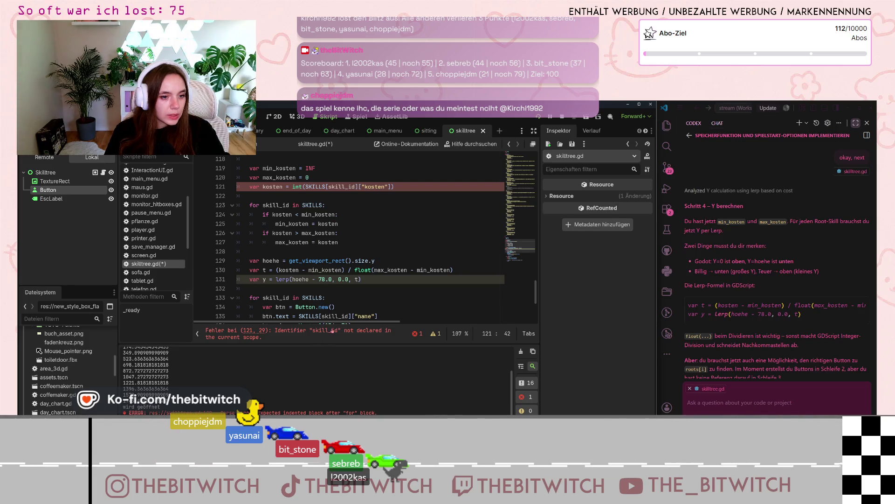
- Cut the kosten assignment and paste it as the first line inside the 'for skill_id in SKILLS' loop
{"action": "scroll", "coordinate": [367, 235], "scroll_direction": "down", "scroll_amount": 1}
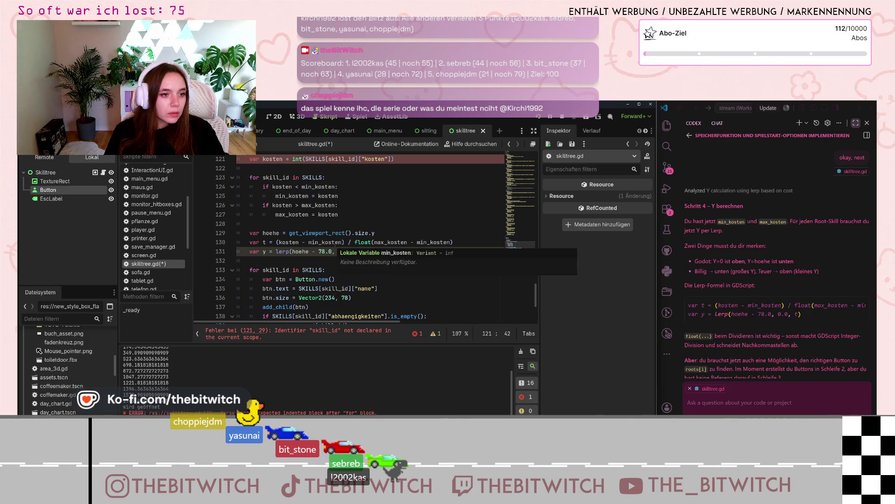
{"action": "scroll", "coordinate": [336, 244], "scroll_direction": "up", "scroll_amount": 1}
{"action": "scroll", "coordinate": [336, 244], "scroll_direction": "up", "scroll_amount": 1}
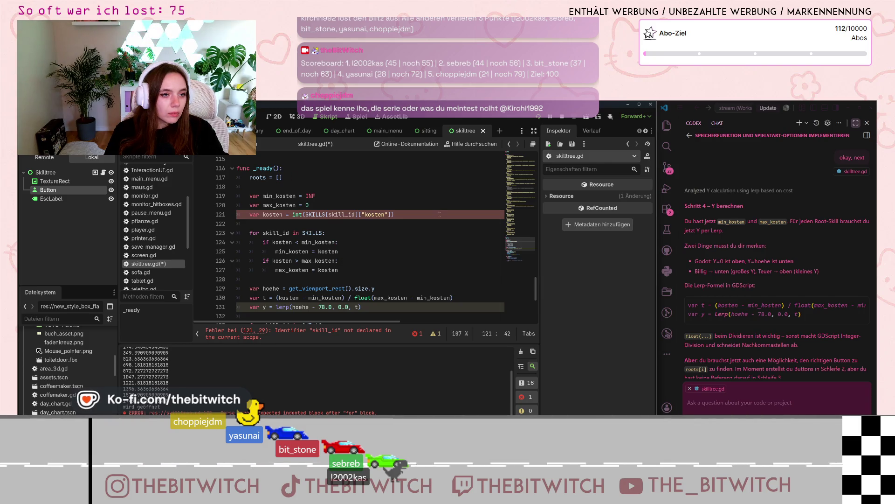
{"action": "left_click_drag", "start_coordinate": [397, 218], "coordinate": [250, 218]}
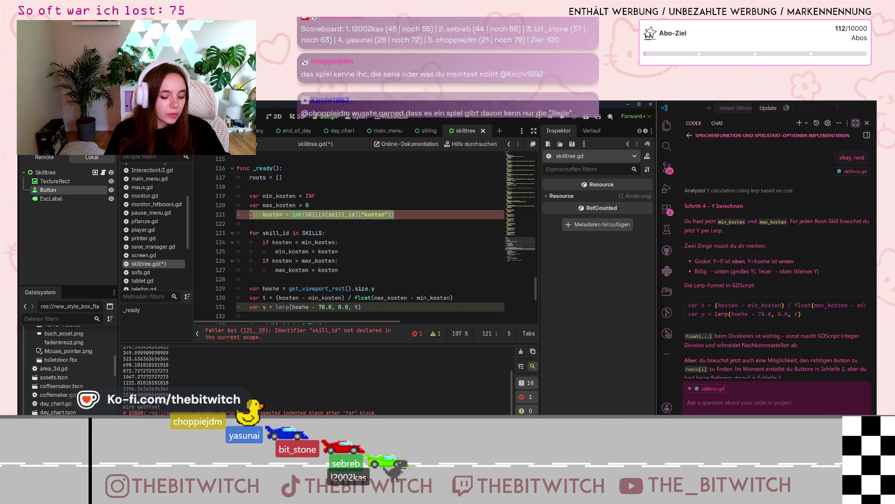
{"action": "key", "text": "ctrl+x"}
{"action": "left_click", "coordinate": [355, 233]}
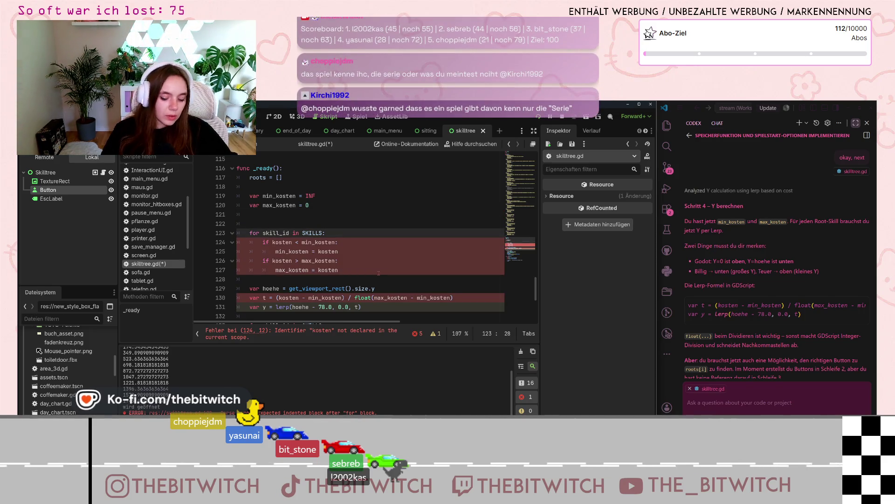
{"action": "key", "text": "Return"}
{"action": "key", "text": "ctrl+v"}
{"action": "left_click", "coordinate": [417, 264]}
{"action": "scroll", "coordinate": [411, 270], "scroll_direction": "down", "scroll_amount": 1}
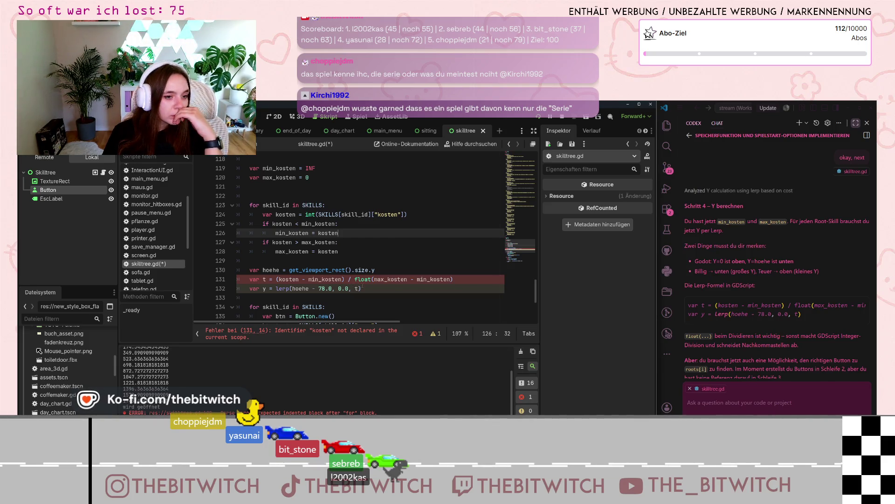
- Indent the var hoehe, var t and var y lines one level into the SKILLS loop
{"action": "mouse_move", "coordinate": [367, 288]}
{"action": "left_mouse_down"}
{"action": "mouse_move", "coordinate": [262, 280]}
{"action": "mouse_move", "coordinate": [249, 270]}
{"action": "left_mouse_up"}
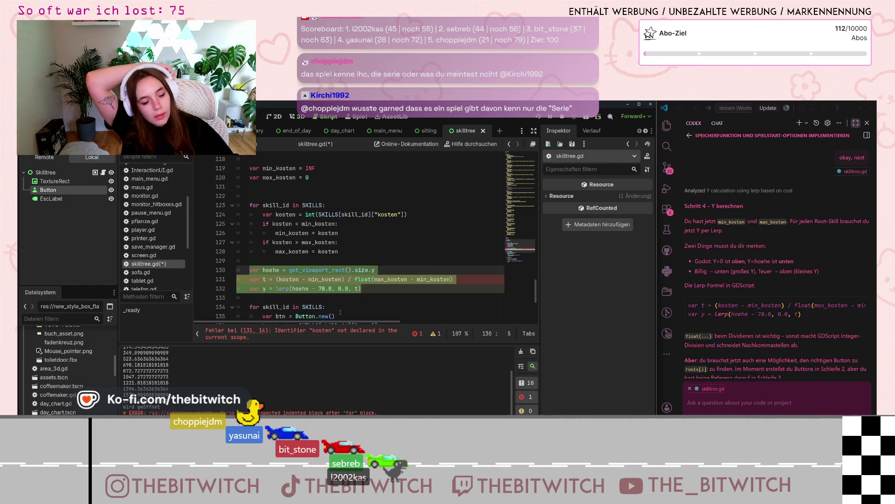
{"action": "key", "text": "Tab"}
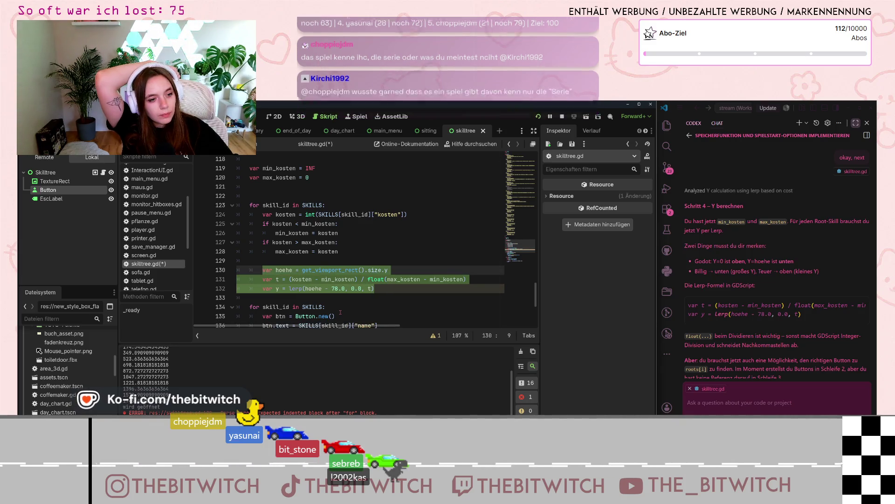
{"action": "left_click", "coordinate": [394, 231]}
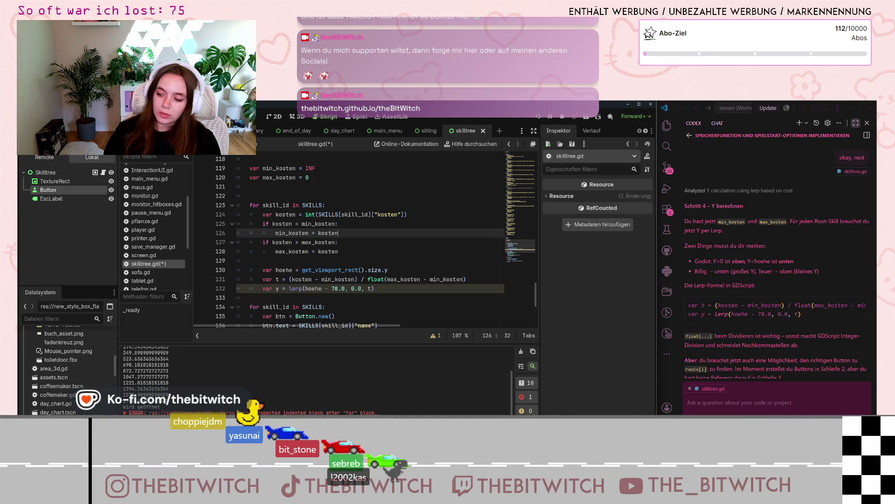
{"action": "scroll", "coordinate": [413, 273], "scroll_direction": "down", "scroll_amount": 1}
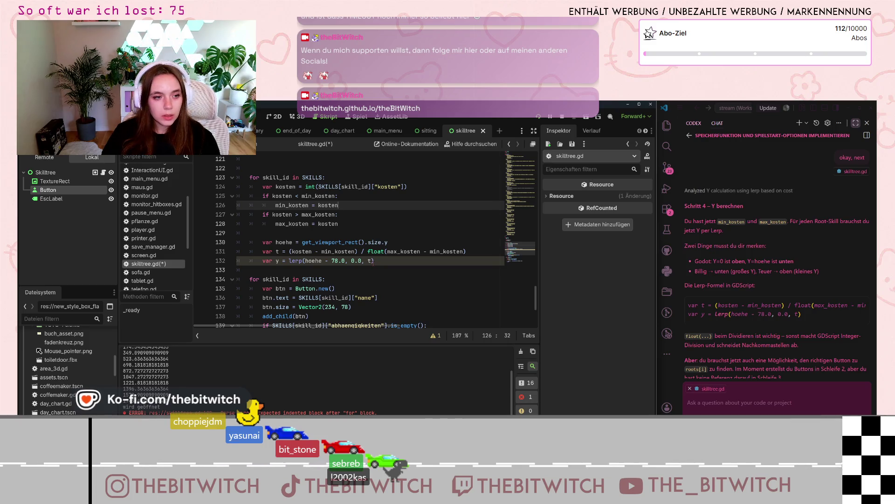
{"action": "scroll", "coordinate": [373, 261], "scroll_direction": "down", "scroll_amount": 3}
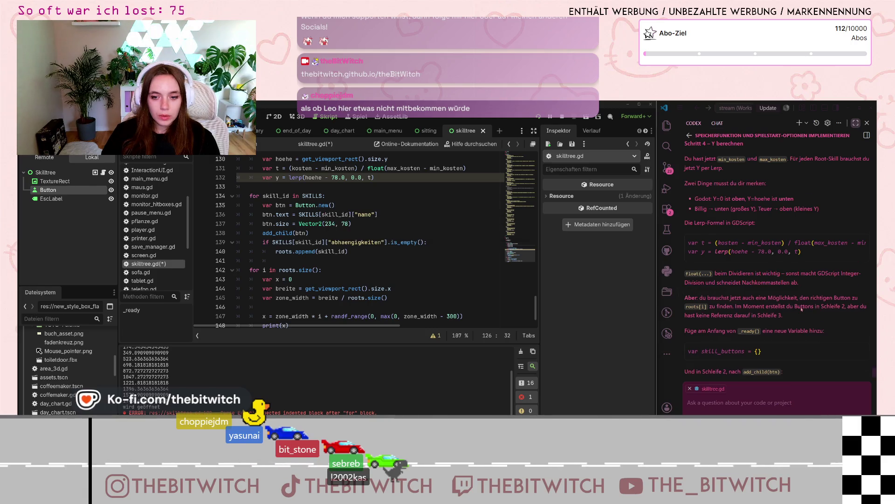
- Add var skill_buttons = {} on a new line right after roots = [], before min_kosten
{"action": "scroll", "coordinate": [802, 309], "scroll_direction": "down", "scroll_amount": 1}
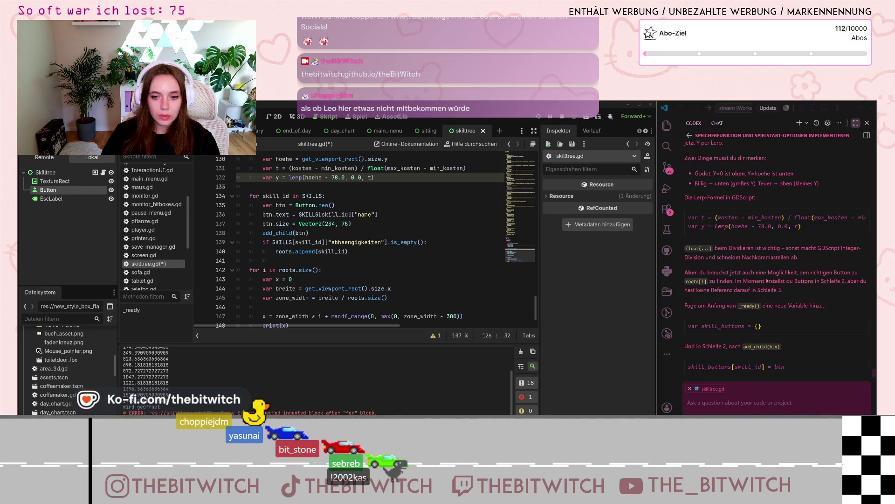
{"action": "scroll", "coordinate": [342, 236], "scroll_direction": "up", "scroll_amount": 3}
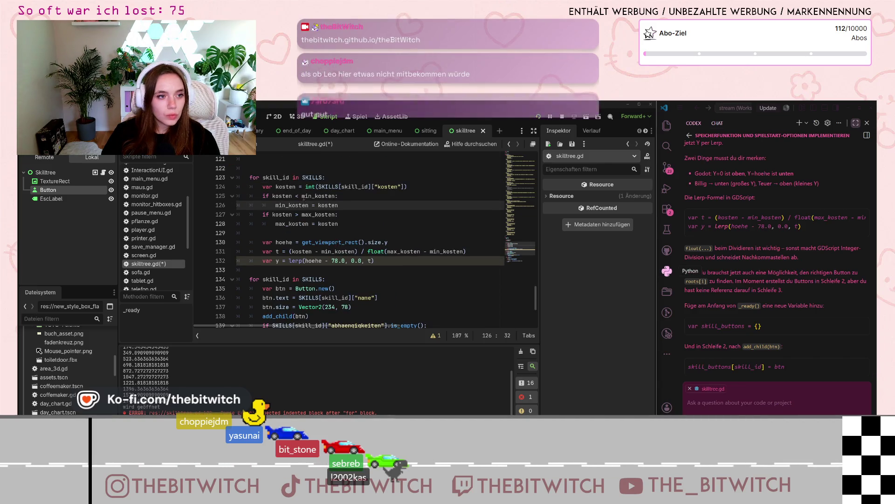
{"action": "scroll", "coordinate": [302, 194], "scroll_direction": "up", "scroll_amount": 4}
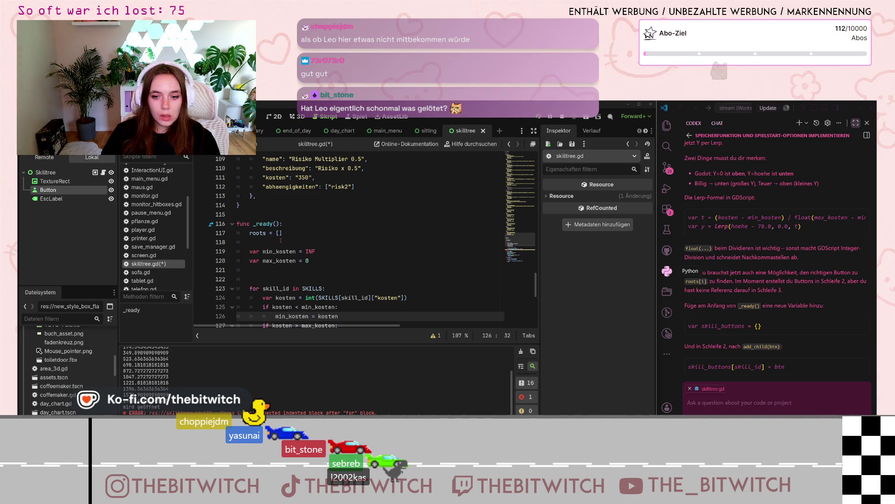
{"action": "left_click", "coordinate": [283, 240]}
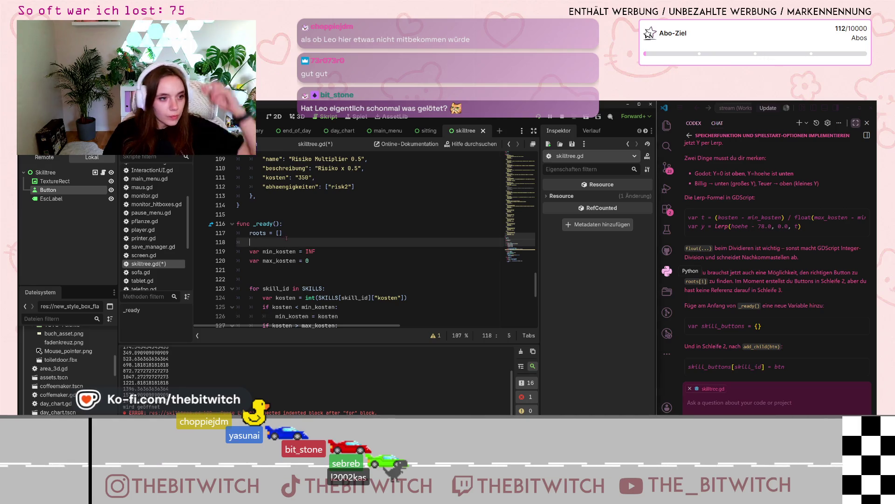
{"action": "key", "text": "Return"}
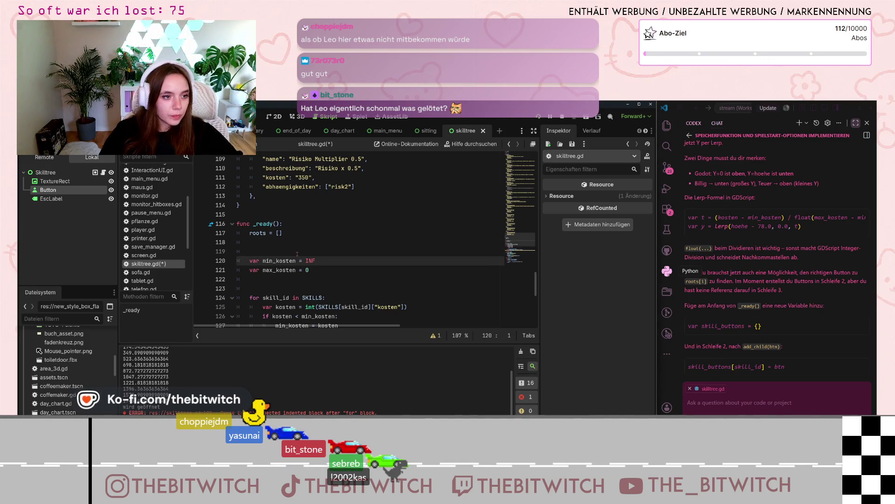
{"action": "left_click", "coordinate": [259, 245]}
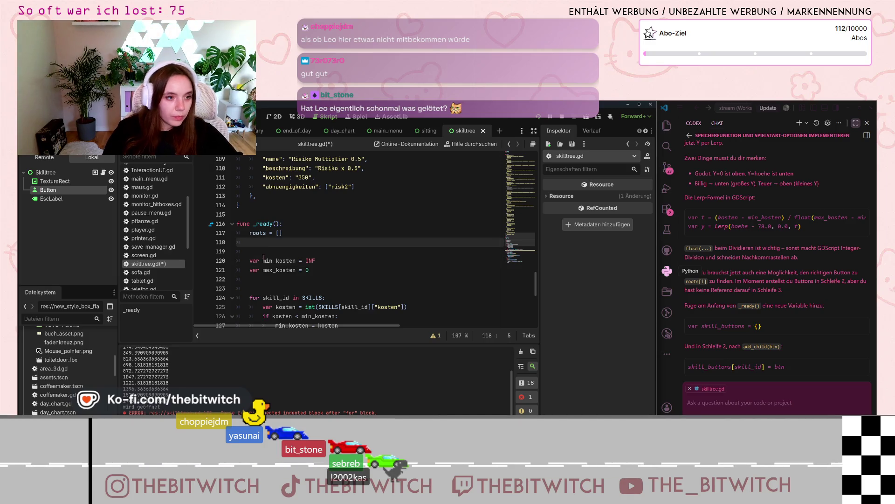
{"action": "key", "text": "Return"}
{"action": "type", "text": "skill"}
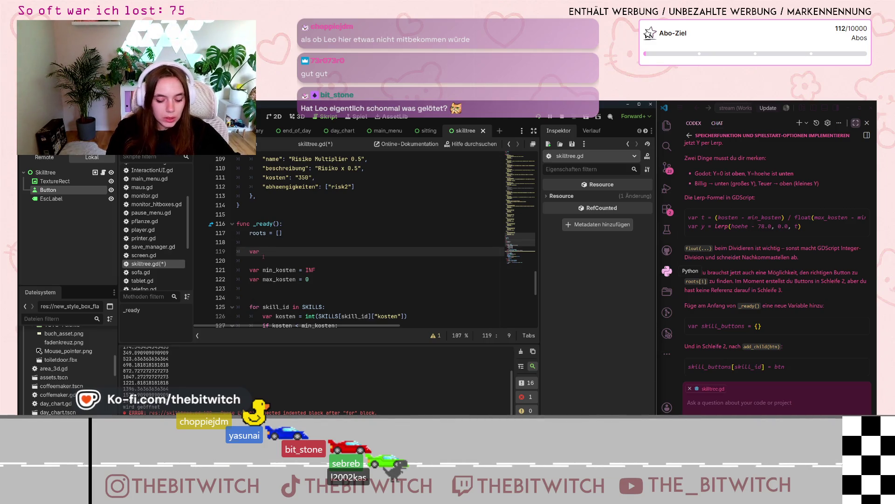
{"action": "type", "text": "_buttons ="}
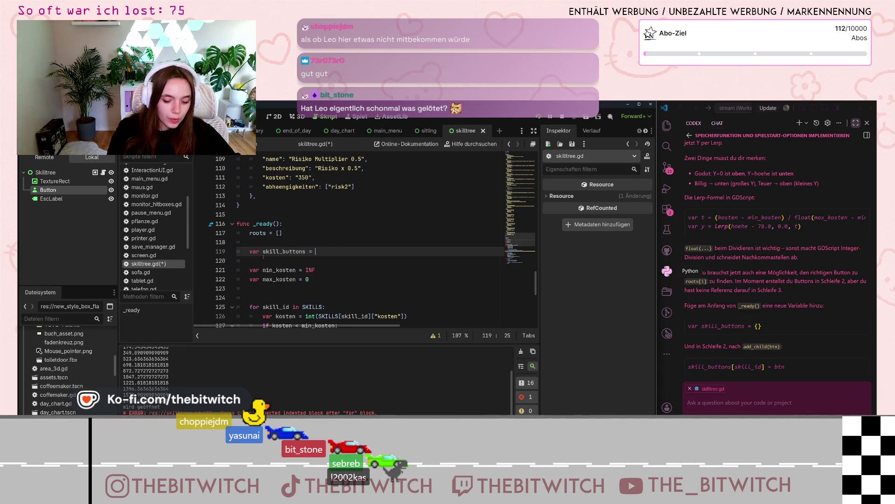
{"action": "key", "text": "Escape"}
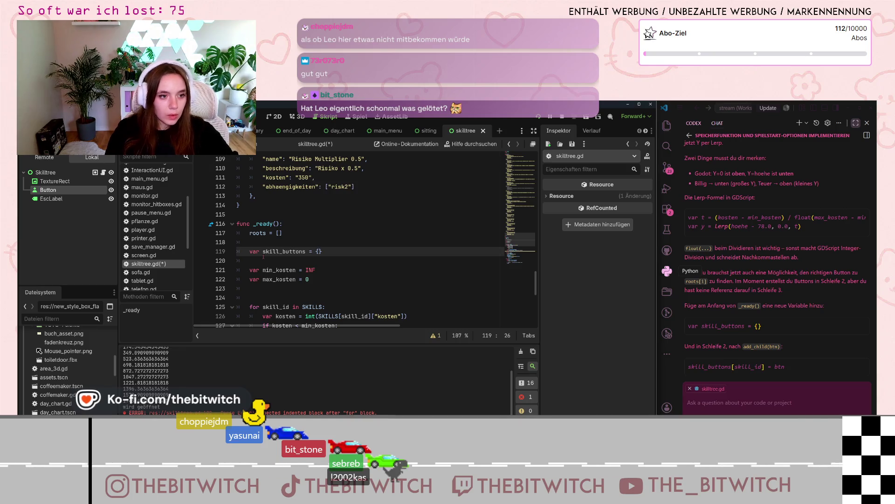
{"action": "type", "text": "{"}
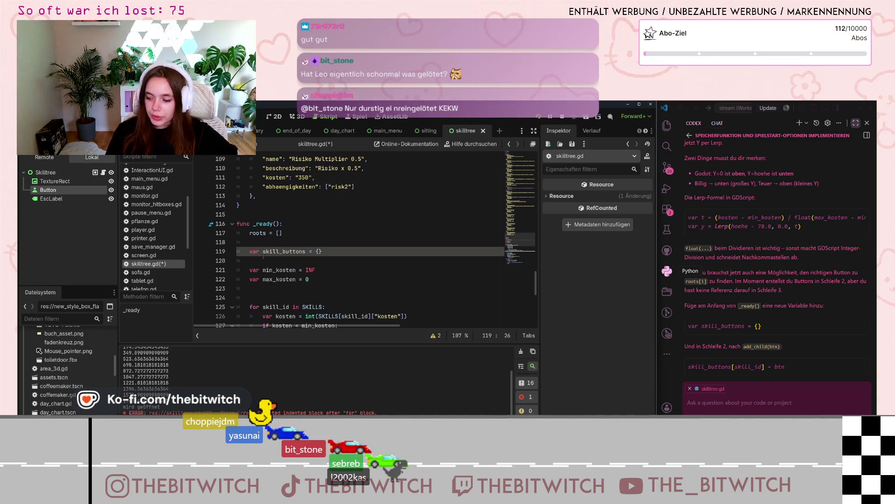
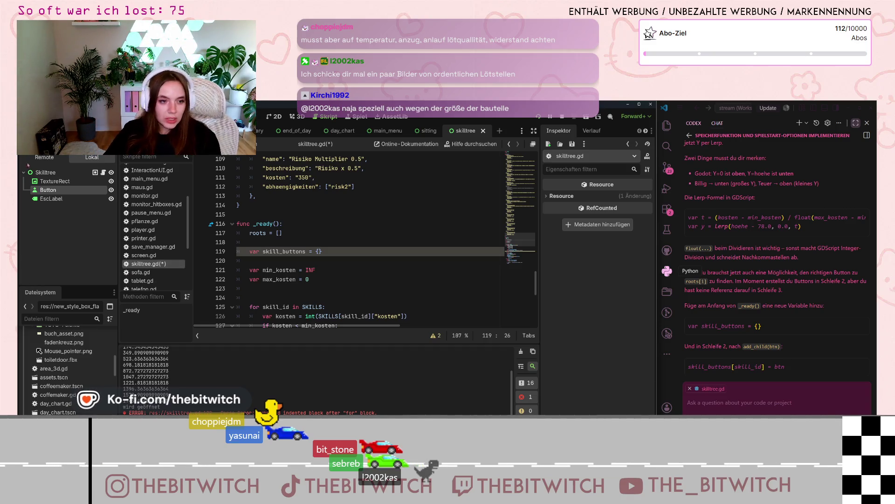
- Add skill_buttons[skill_id] = btn on a new line right after add_child(btn)
{"action": "left_click", "coordinate": [285, 290]}
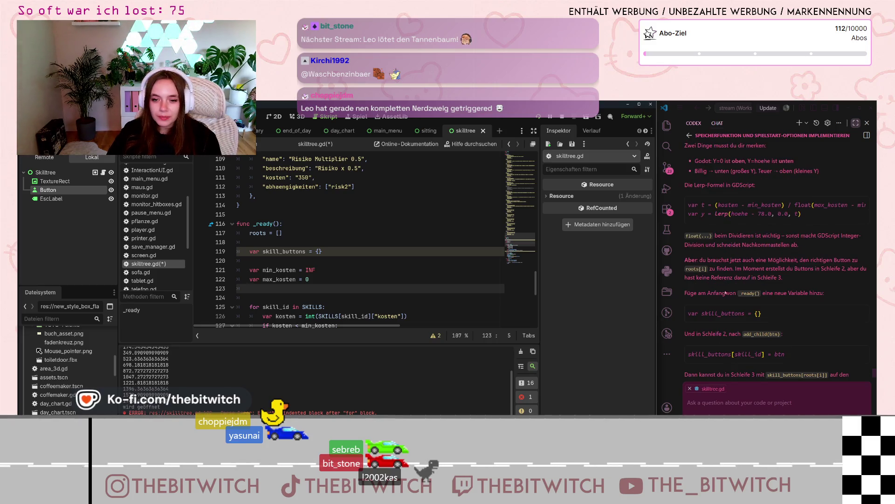
{"action": "scroll", "coordinate": [306, 257], "scroll_direction": "down", "scroll_amount": 3}
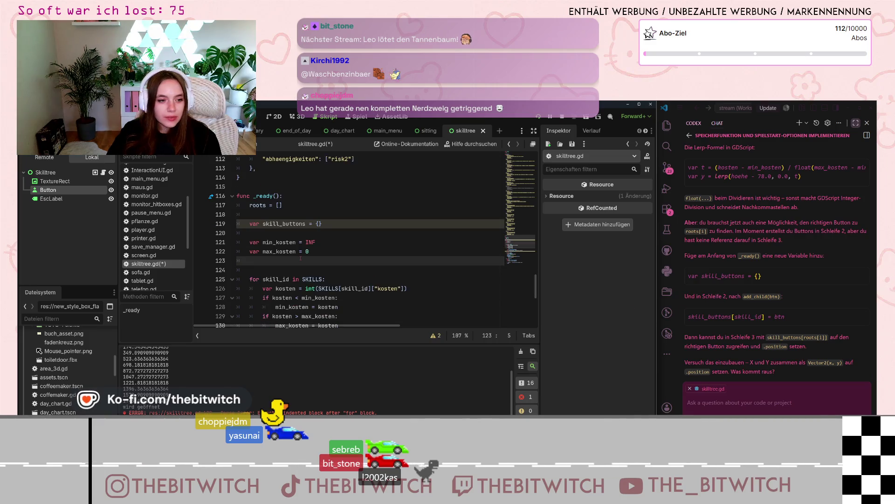
{"action": "scroll", "coordinate": [306, 257], "scroll_direction": "up", "scroll_amount": 3}
{"action": "scroll", "coordinate": [306, 257], "scroll_direction": "down", "scroll_amount": 7}
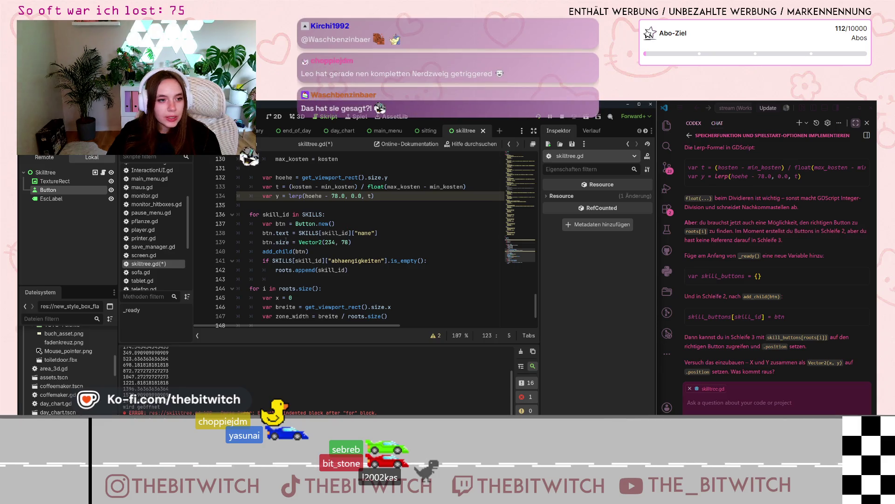
{"action": "left_click", "coordinate": [355, 254]}
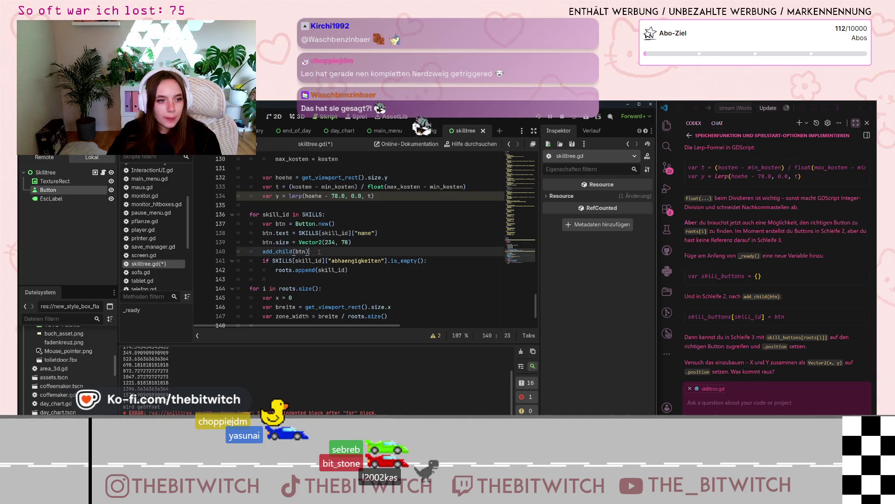
{"action": "key", "text": "Return"}
{"action": "type", "text": "sk"}
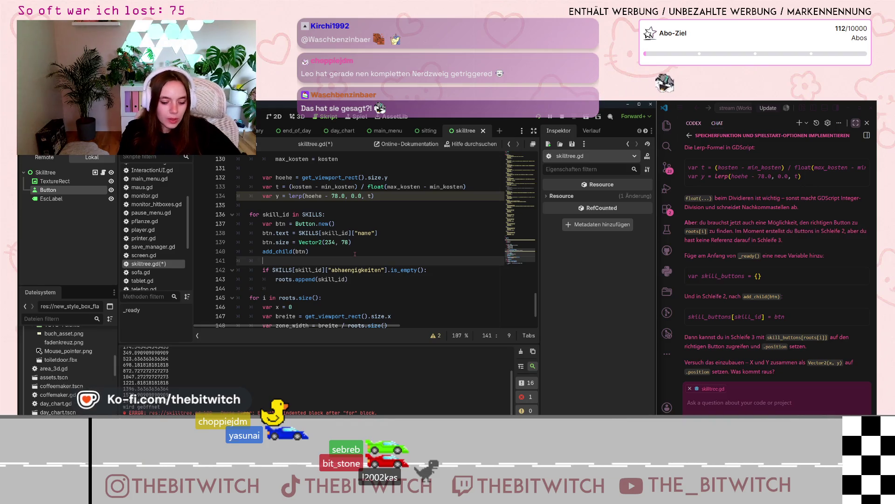
{"action": "type", "text": "ill_"}
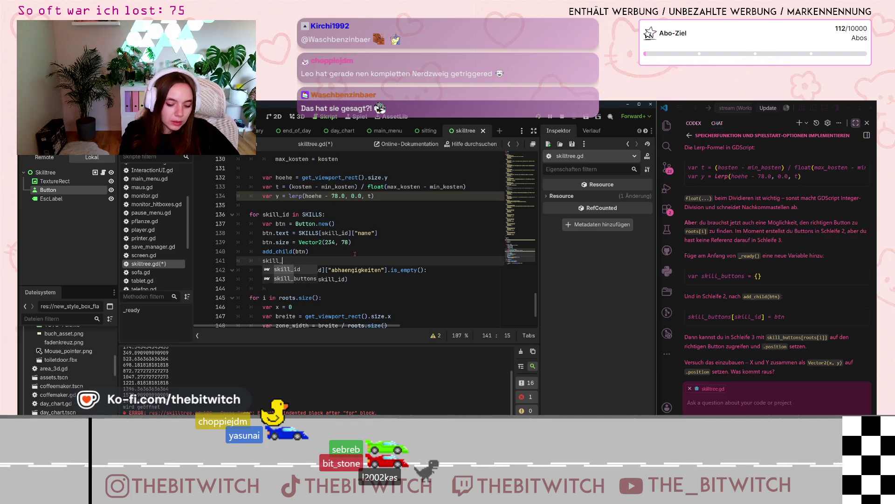
{"action": "type", "text": "buttons"}
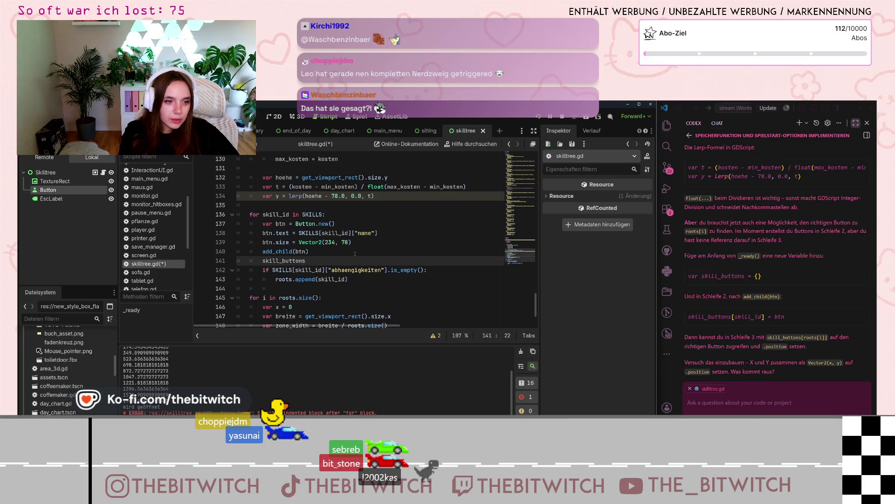
{"action": "type", "text": "[]"}
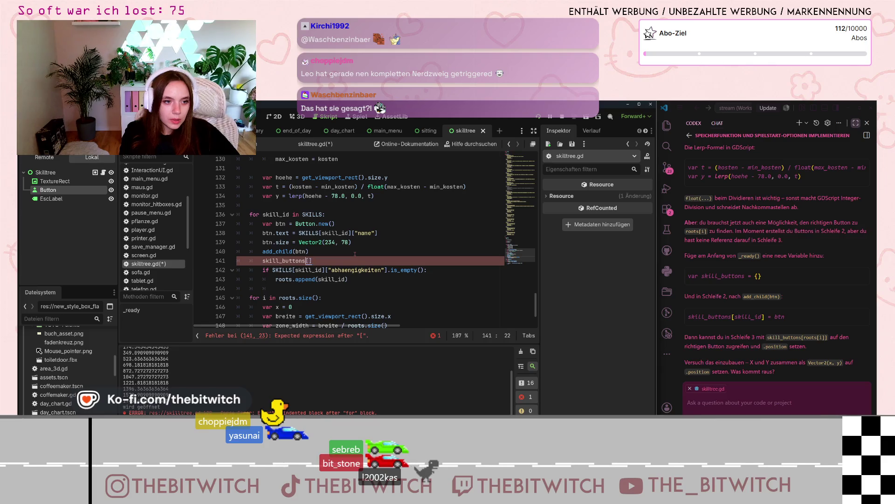
{"action": "type", "text": "skill_id"}
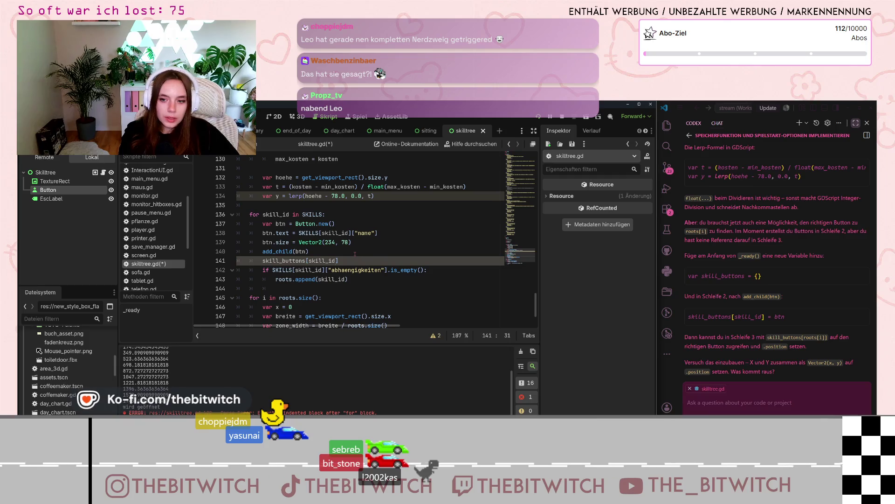
{"action": "type", "text": "tn"}
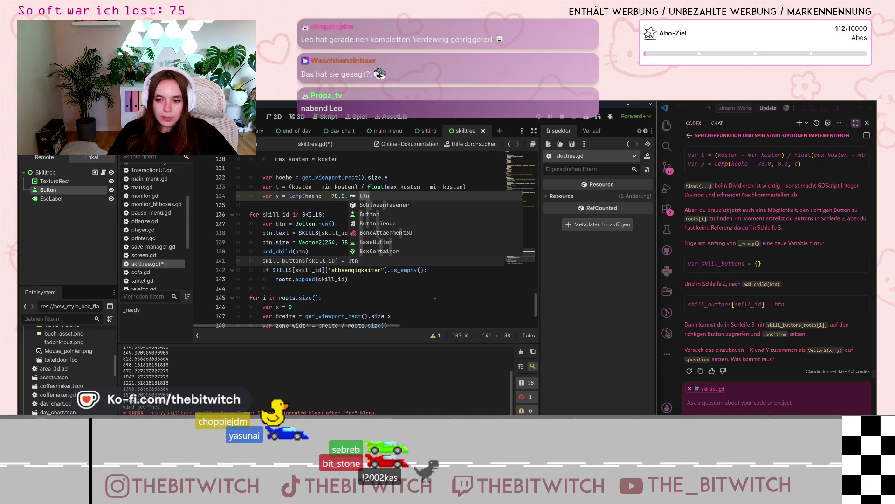
{"action": "left_click", "coordinate": [411, 288]}
- Insert a blank line above the print(x) statement
{"action": "scroll", "coordinate": [410, 288], "scroll_direction": "down", "scroll_amount": 2}
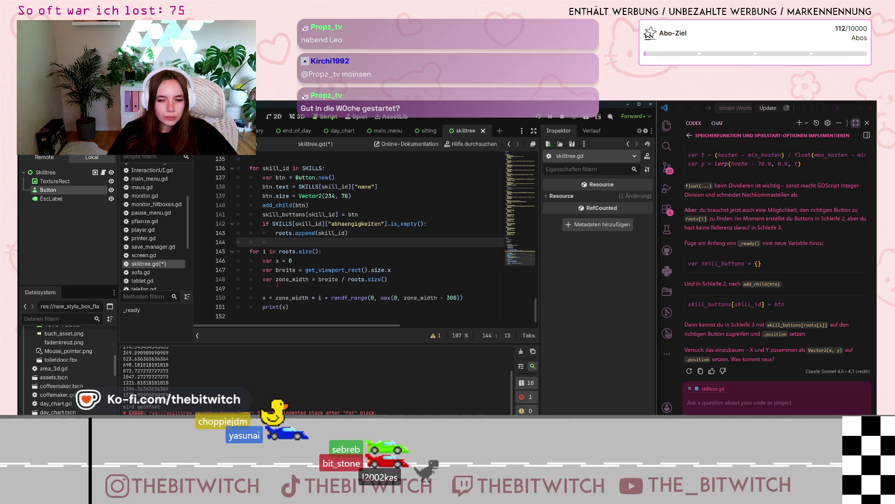
{"action": "left_click", "coordinate": [263, 306]}
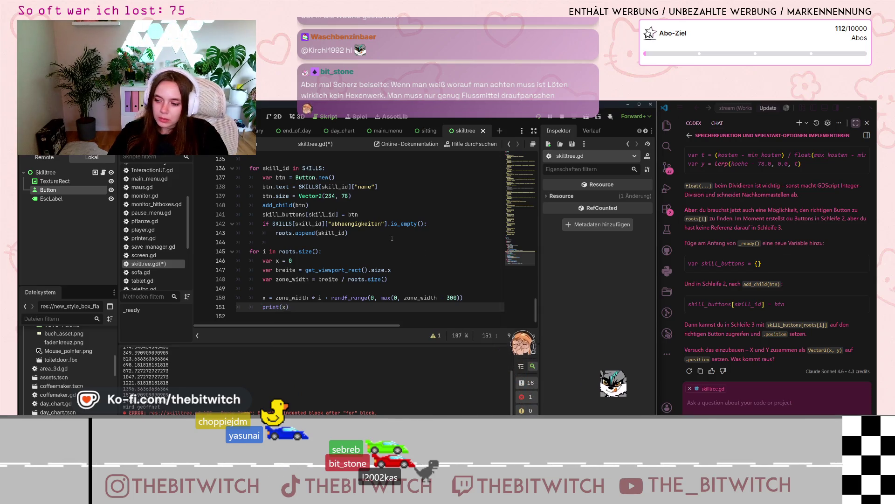
{"action": "key", "text": "Return"}
{"action": "key", "text": "Return"}
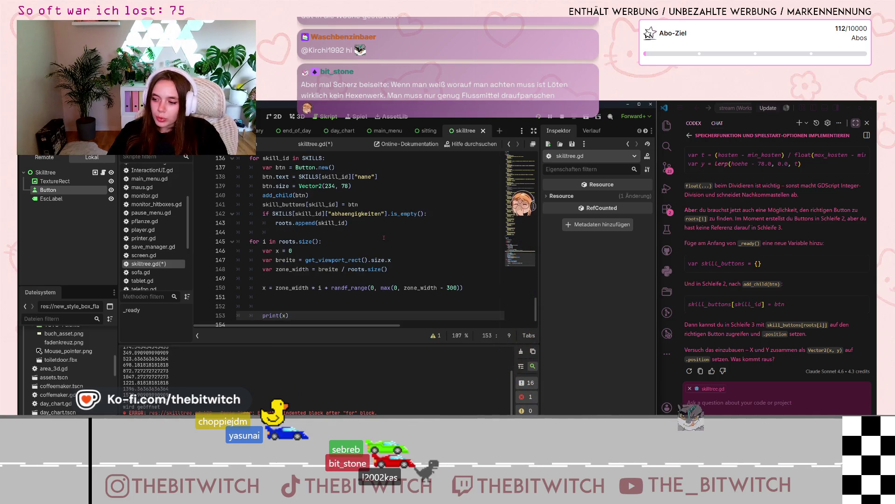
- Add line 152 under the x calculation and begin it with 'skill'
{"action": "key", "text": "Up"}
{"action": "key", "text": "Up"}
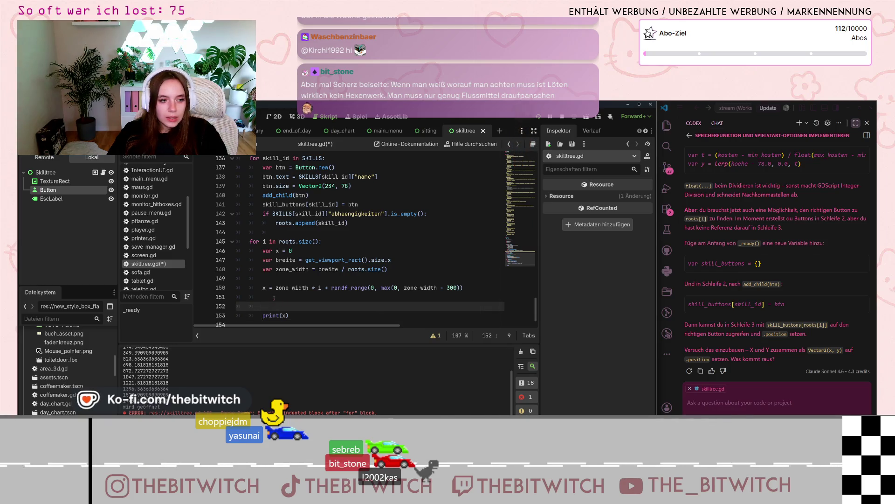
{"action": "key", "text": "Return"}
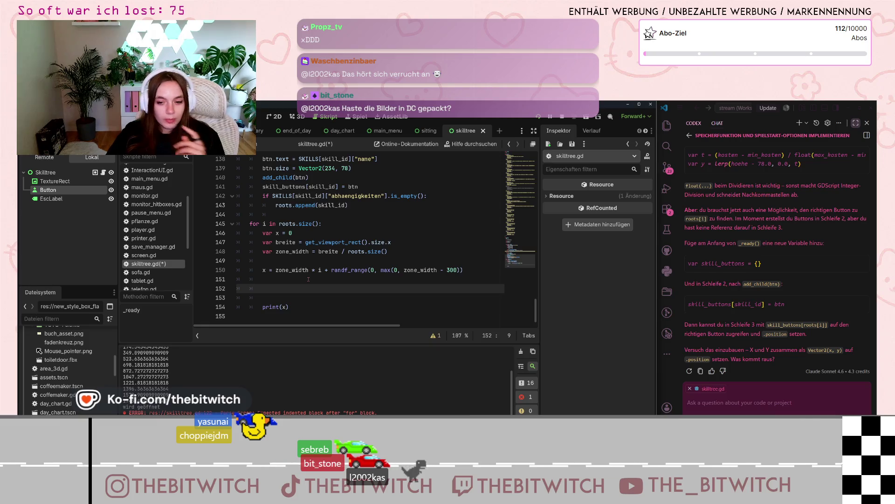
{"action": "type", "text": "skill"}
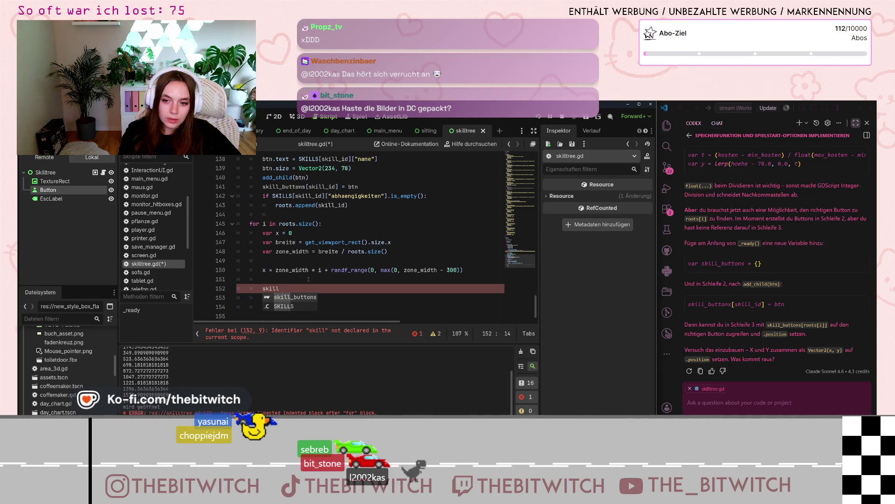
- Complete line 152 as skill_buttons[roots[i]].position = Vector2(x,y)
{"action": "type", "text": "_"}
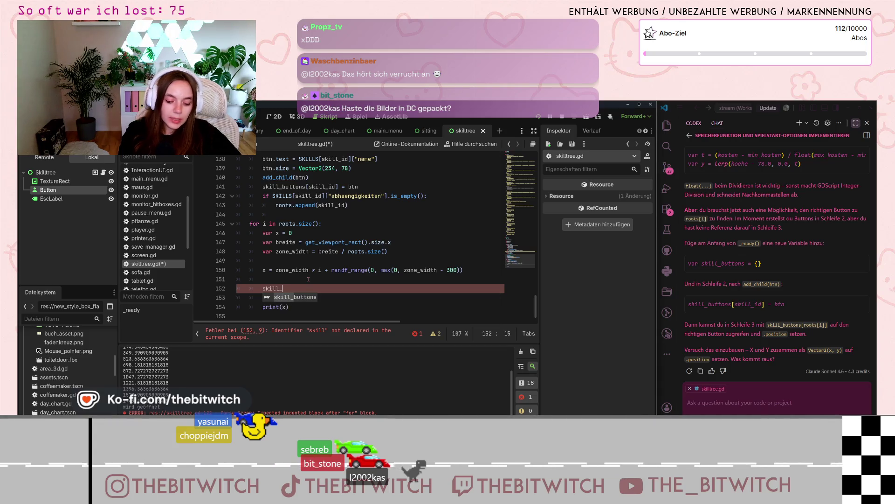
{"action": "type", "text": "buttons"}
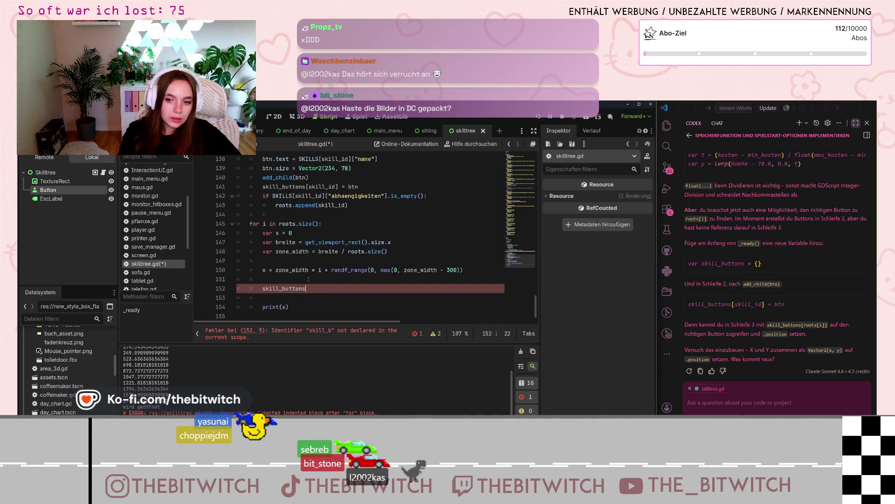
{"action": "type", "text": "["}
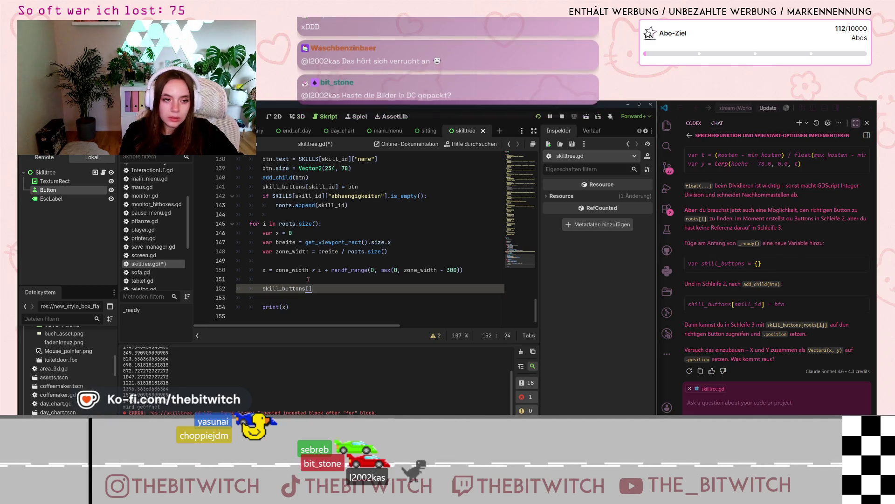
{"action": "type", "text": "root"}
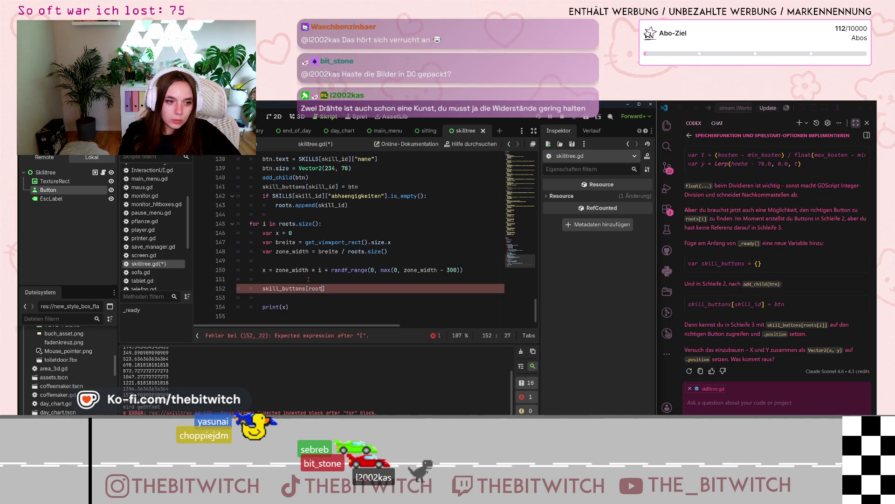
{"action": "type", "text": "s"}
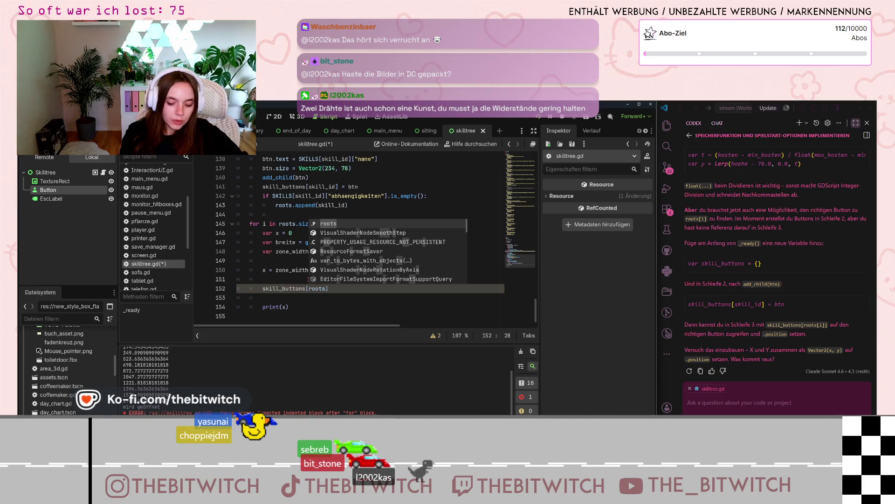
{"action": "type", "text": "[i]"}
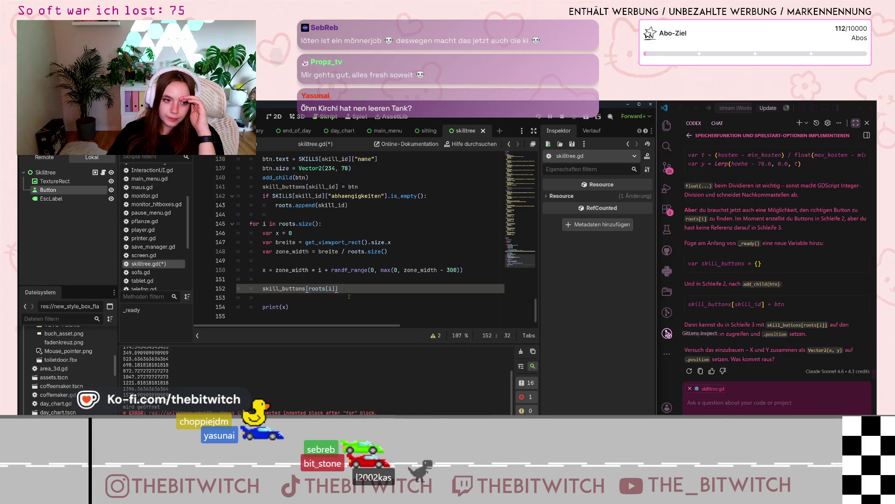
{"action": "type", "text": ".po"}
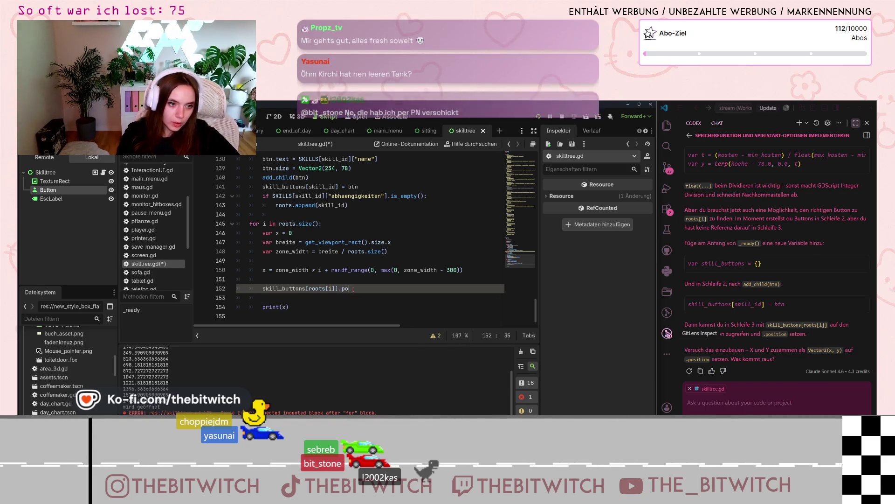
{"action": "type", "text": "sition"}
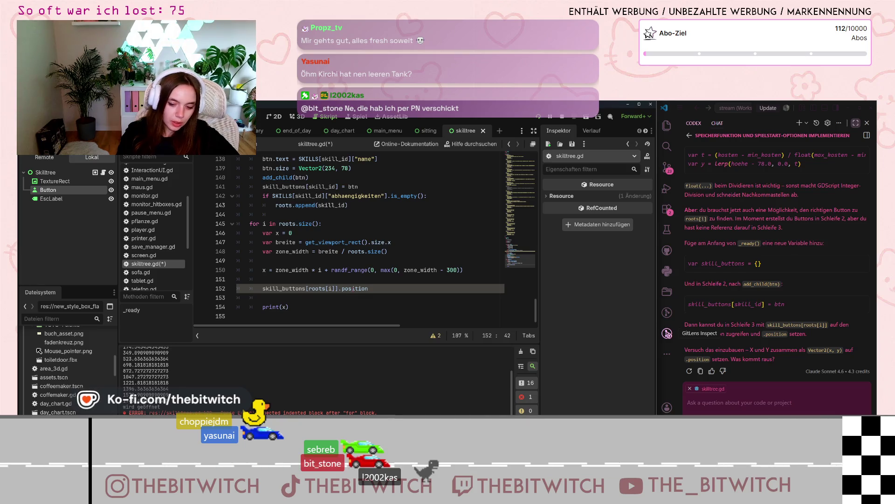
{"action": "type", "text": " = Vec"}
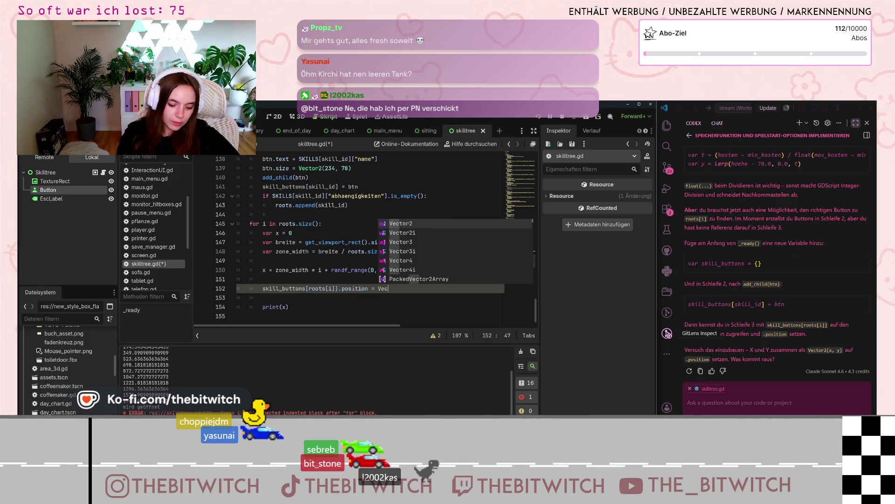
{"action": "type", "text": "tor2"}
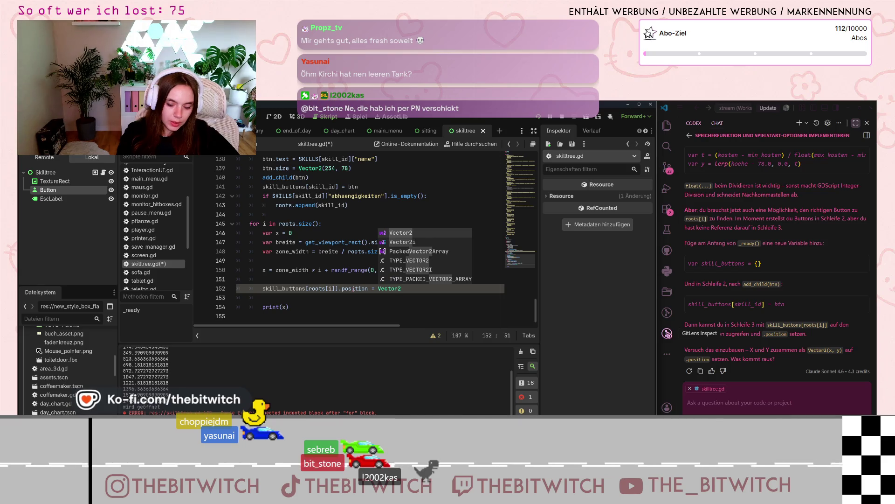
{"action": "type", "text": "(x,y"}
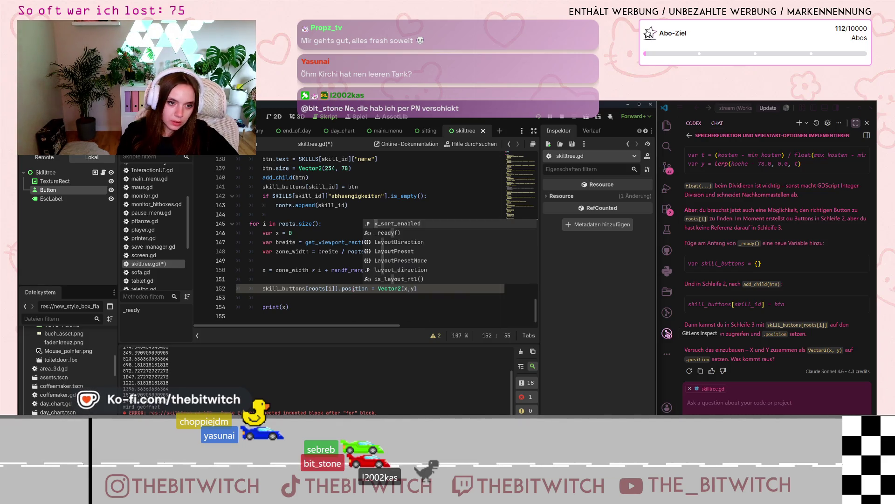
{"action": "type", "text": ")"}
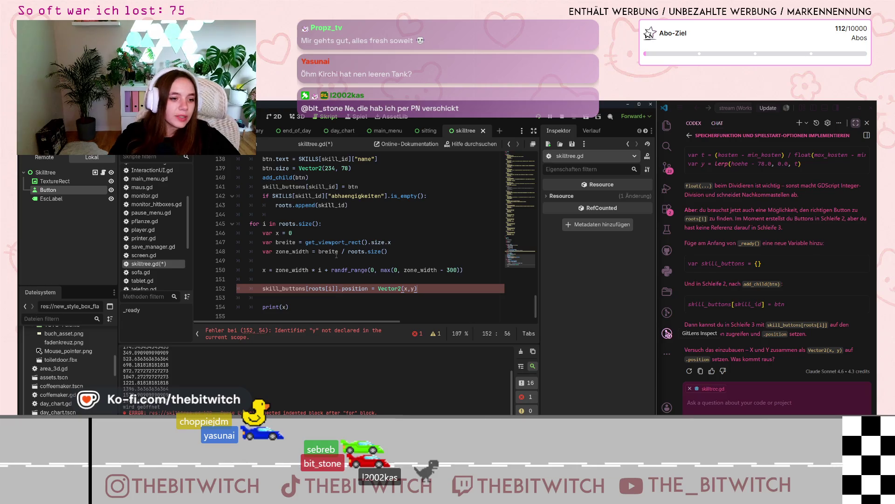
{"action": "scroll", "coordinate": [276, 205], "scroll_direction": "up", "scroll_amount": 3}
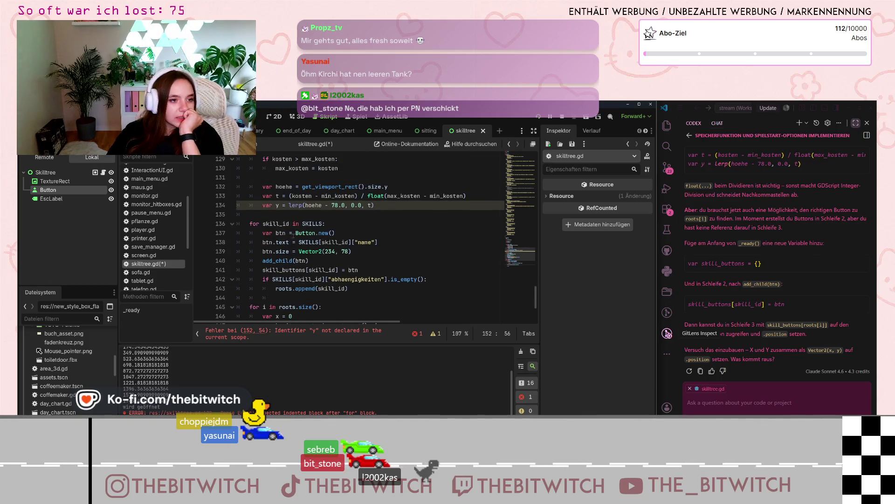
{"action": "left_click", "coordinate": [319, 206]}
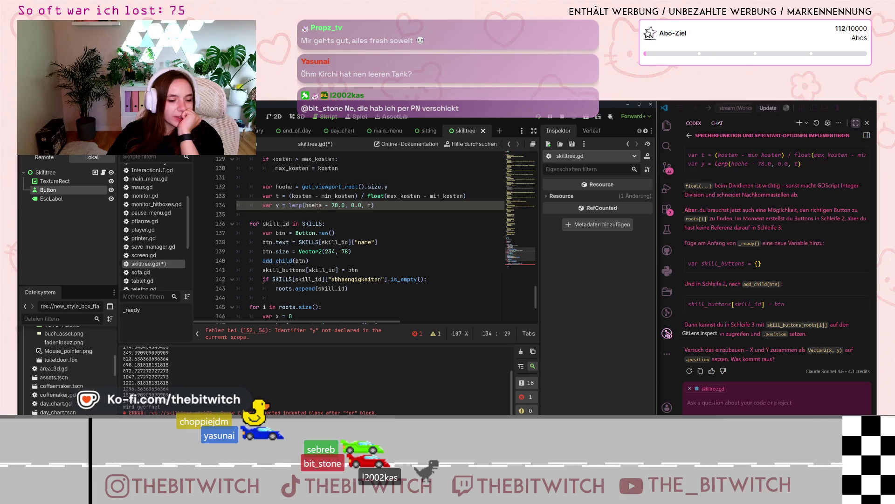
{"action": "mouse_move", "coordinate": [328, 205]}
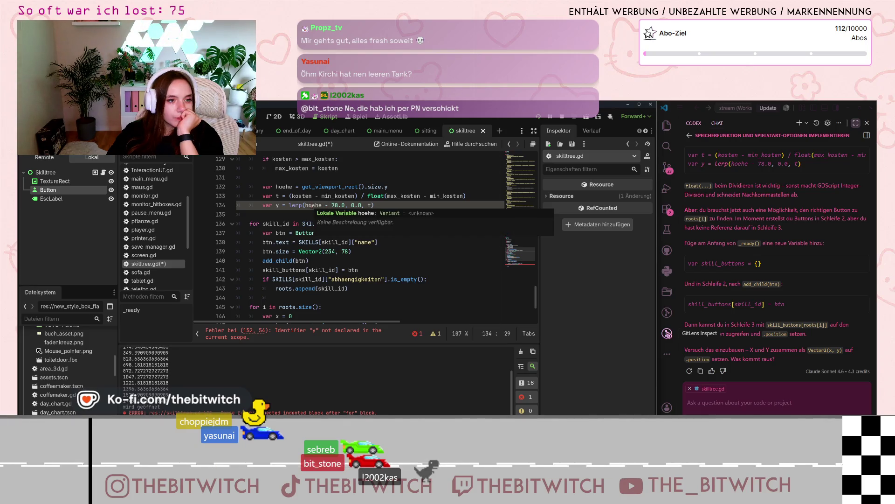
{"action": "scroll", "coordinate": [311, 205], "scroll_direction": "up", "scroll_amount": 2}
{"action": "scroll", "coordinate": [311, 205], "scroll_direction": "up", "scroll_amount": 2}
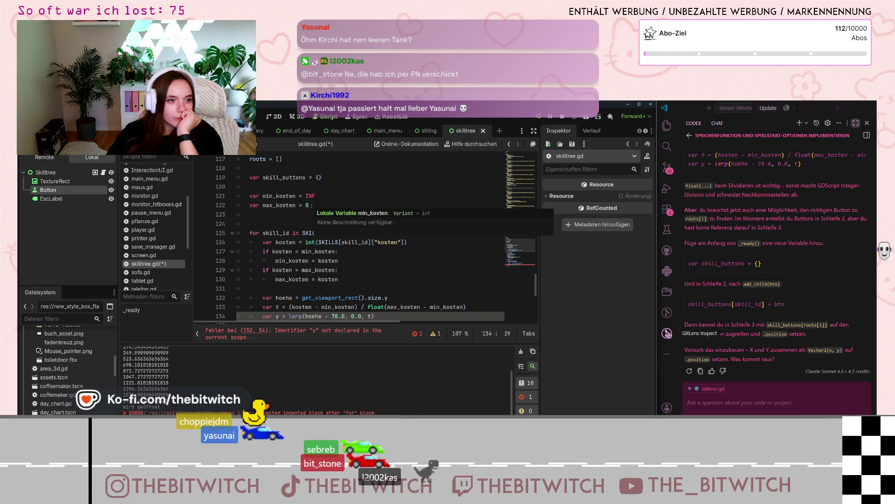
{"action": "scroll", "coordinate": [311, 205], "scroll_direction": "down", "scroll_amount": 4}
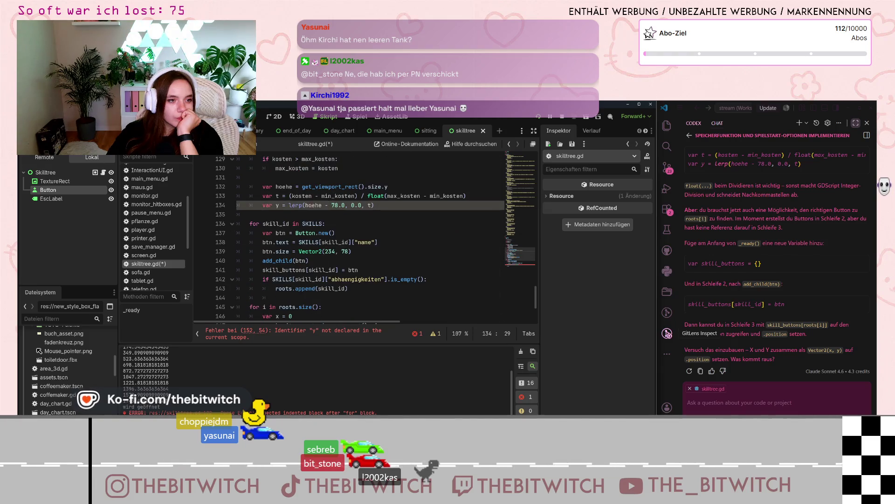
{"action": "scroll", "coordinate": [311, 205], "scroll_direction": "down", "scroll_amount": 1}
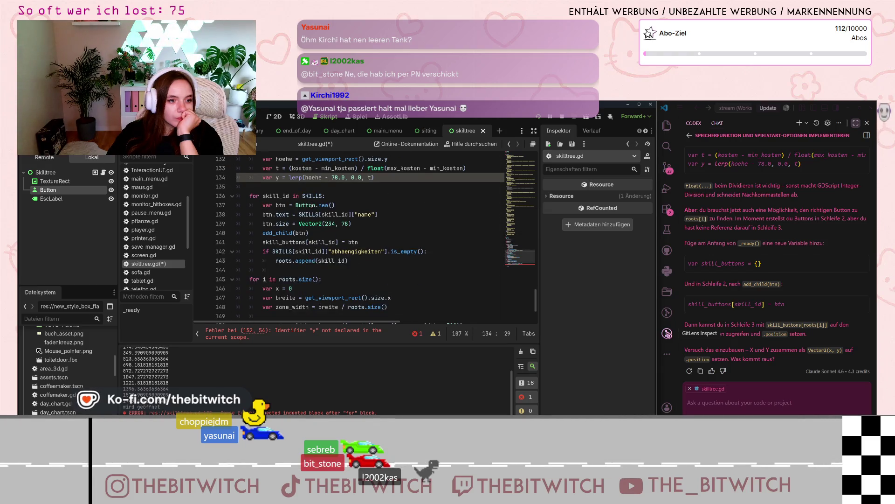
{"action": "scroll", "coordinate": [312, 206], "scroll_direction": "up", "scroll_amount": 4}
{"action": "scroll", "coordinate": [312, 205], "scroll_direction": "down", "scroll_amount": 2}
{"action": "scroll", "coordinate": [312, 205], "scroll_direction": "up", "scroll_amount": 1}
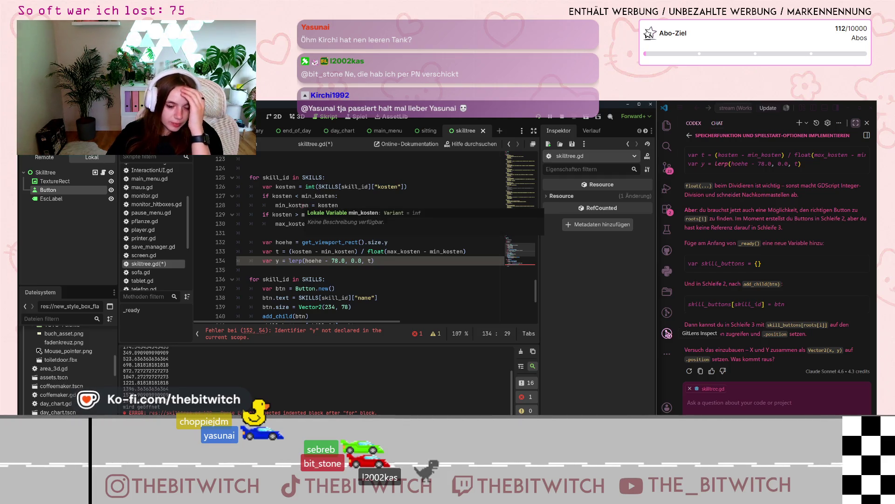
{"action": "scroll", "coordinate": [303, 205], "scroll_direction": "down", "scroll_amount": 3}
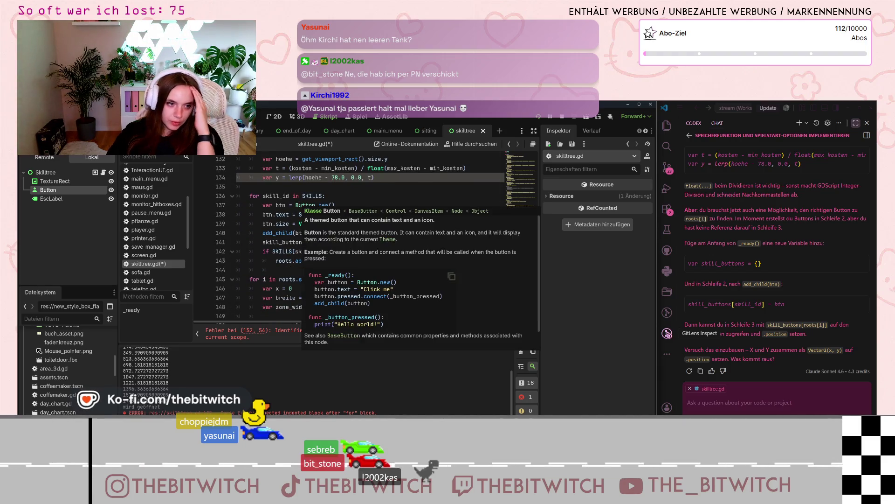
{"action": "scroll", "coordinate": [283, 228], "scroll_direction": "down", "scroll_amount": 2}
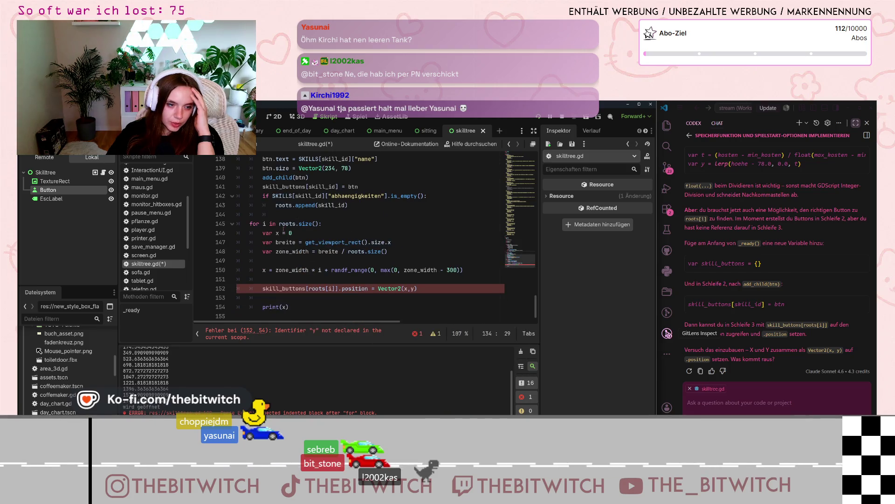
{"action": "mouse_move", "coordinate": [283, 227]}
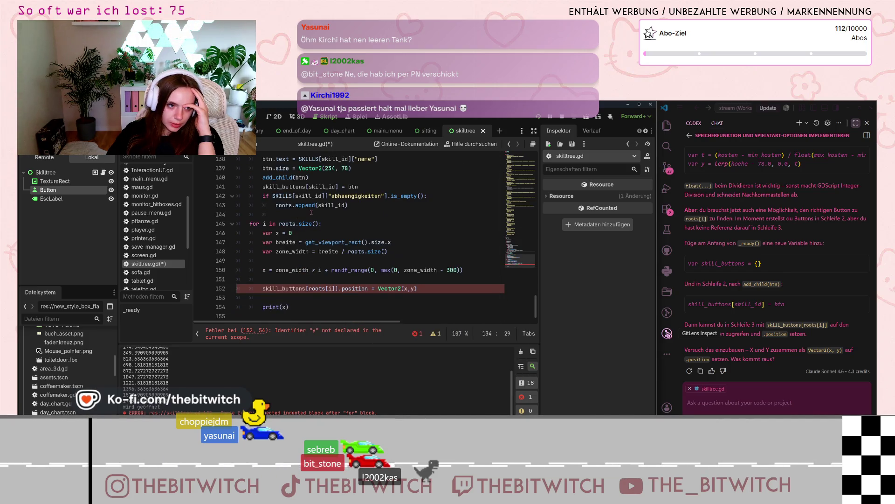
{"action": "scroll", "coordinate": [311, 214], "scroll_direction": "up", "scroll_amount": 6}
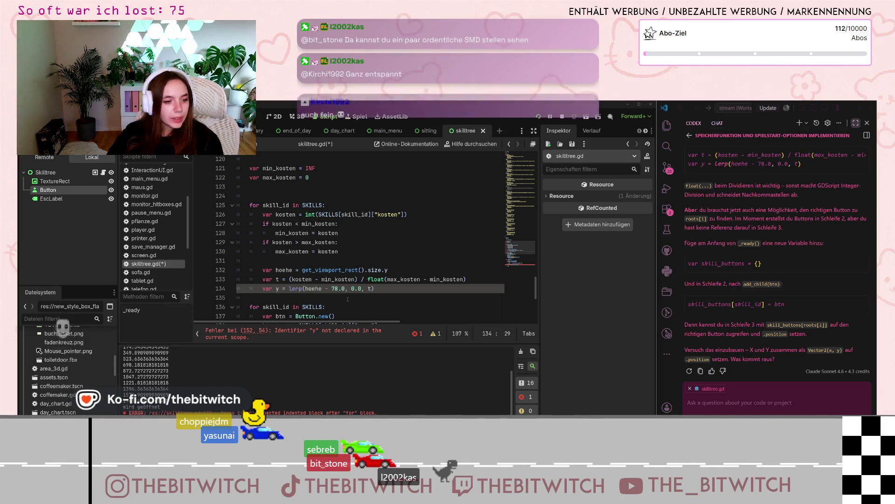
{"action": "scroll", "coordinate": [279, 222], "scroll_direction": "down", "scroll_amount": 3}
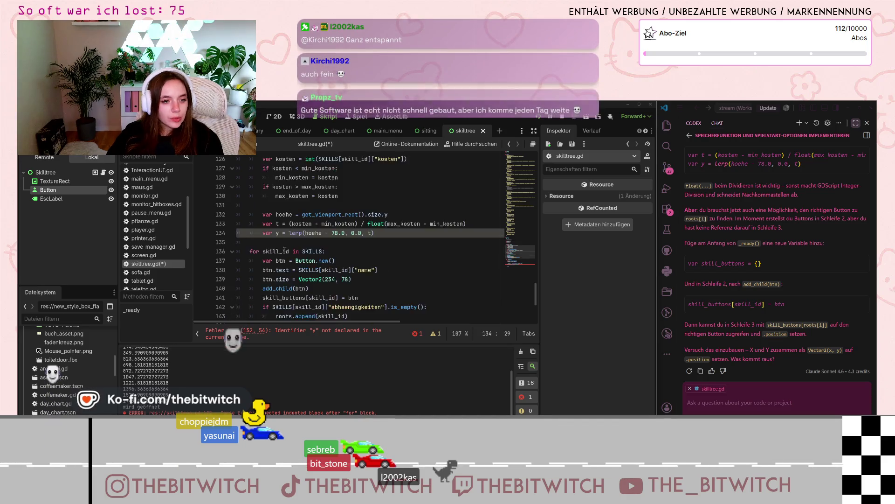
{"action": "scroll", "coordinate": [277, 201], "scroll_direction": "down", "scroll_amount": 3}
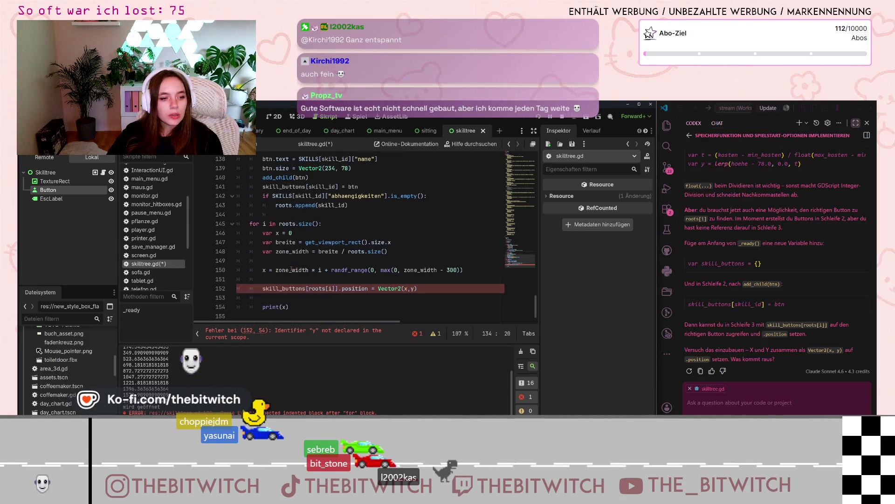
{"action": "left_click", "coordinate": [398, 288]}
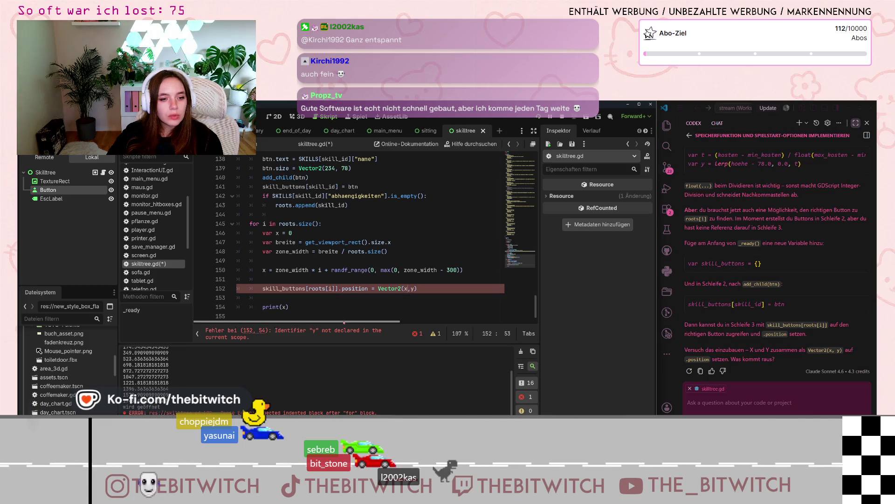
{"action": "scroll", "coordinate": [313, 293], "scroll_direction": "up", "scroll_amount": 2}
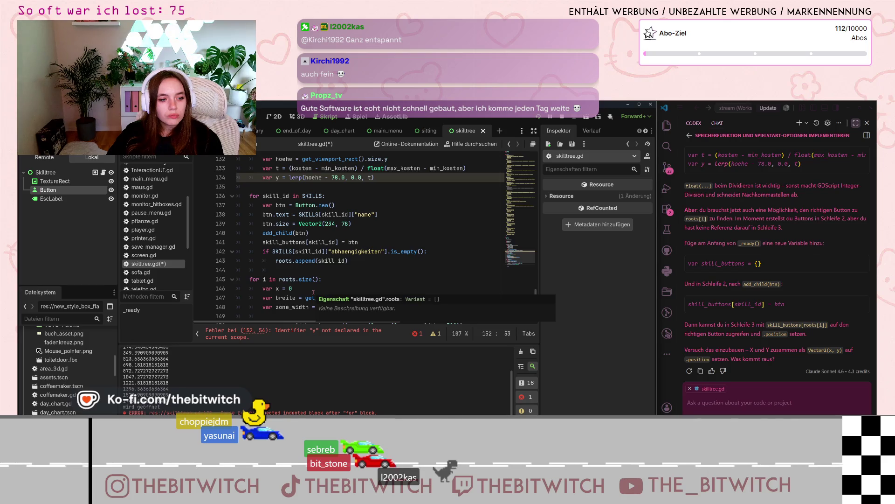
{"action": "scroll", "coordinate": [344, 268], "scroll_direction": "up", "scroll_amount": 3}
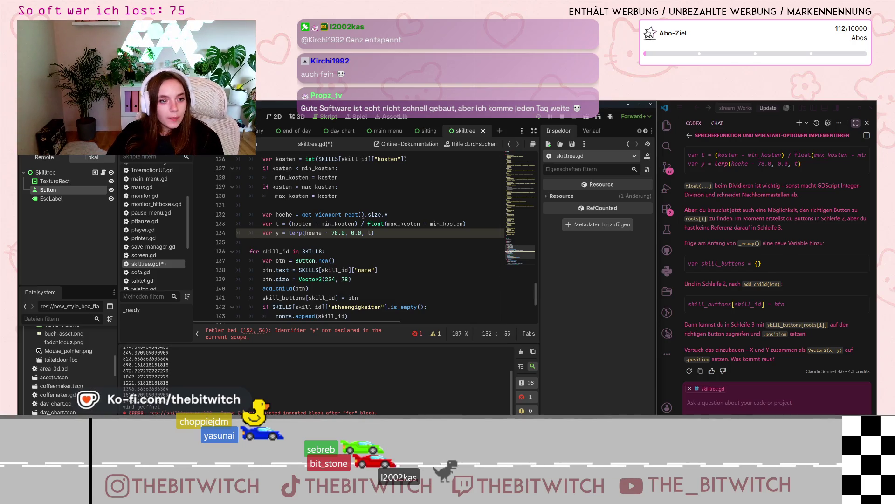
{"action": "scroll", "coordinate": [290, 234], "scroll_direction": "down", "scroll_amount": 4}
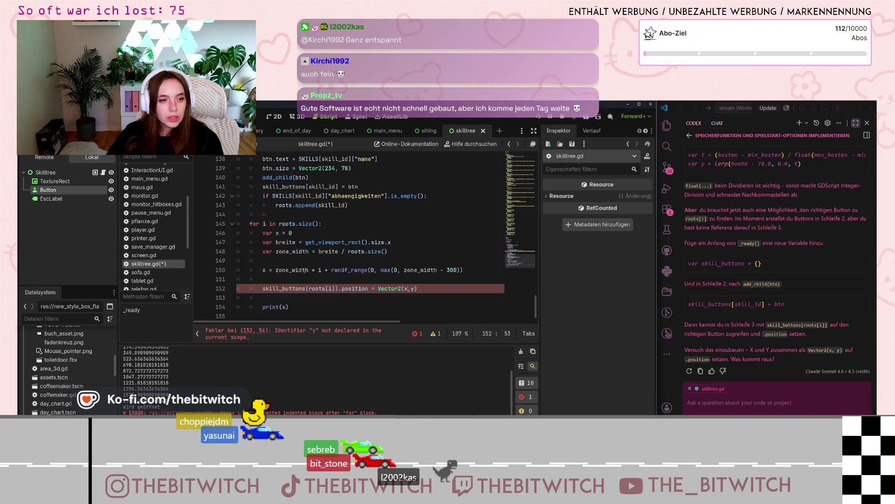
{"action": "scroll", "coordinate": [314, 273], "scroll_direction": "up", "scroll_amount": 6}
{"action": "scroll", "coordinate": [313, 260], "scroll_direction": "down", "scroll_amount": 2}
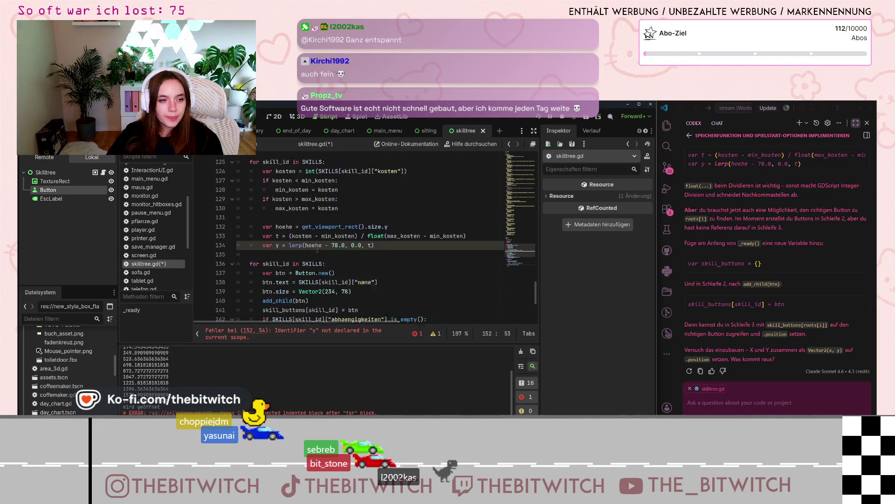
{"action": "scroll", "coordinate": [261, 206], "scroll_direction": "up", "scroll_amount": 2}
{"action": "left_click_drag", "start_coordinate": [261, 205], "coordinate": [347, 279]}
{"action": "left_click", "coordinate": [347, 279]}
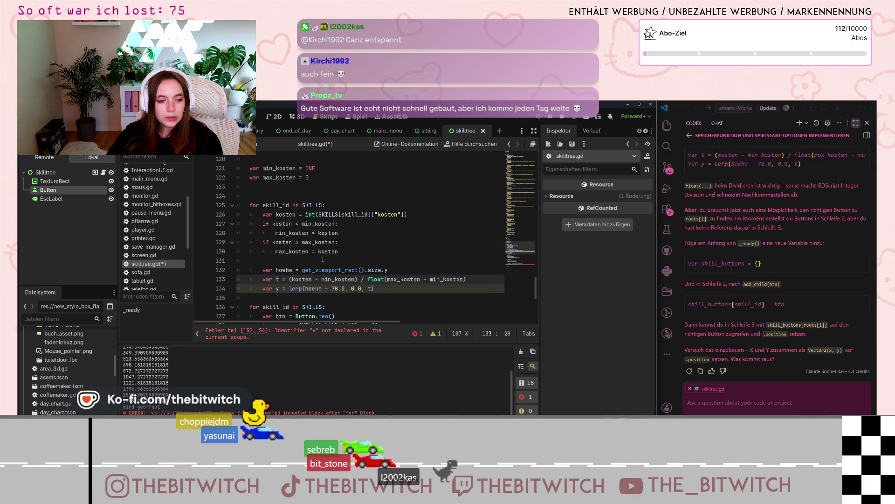
{"action": "scroll", "coordinate": [322, 259], "scroll_direction": "down", "scroll_amount": 6}
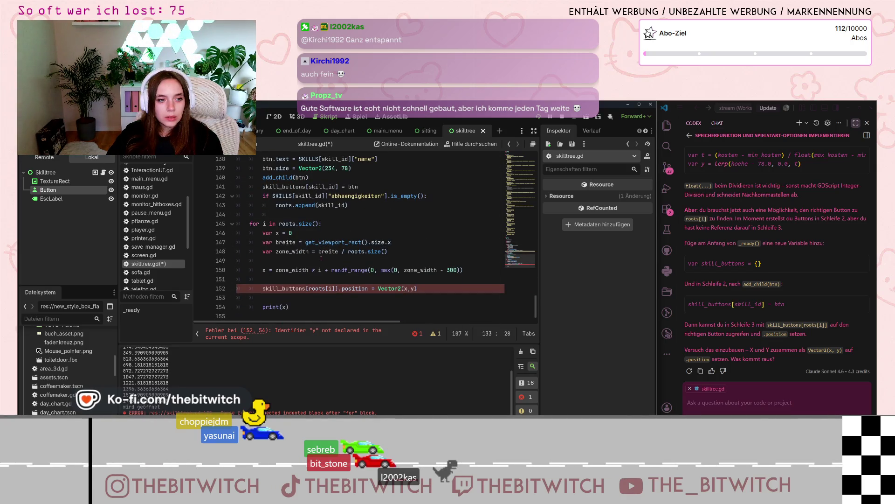
{"action": "scroll", "coordinate": [320, 258], "scroll_direction": "up", "scroll_amount": 3}
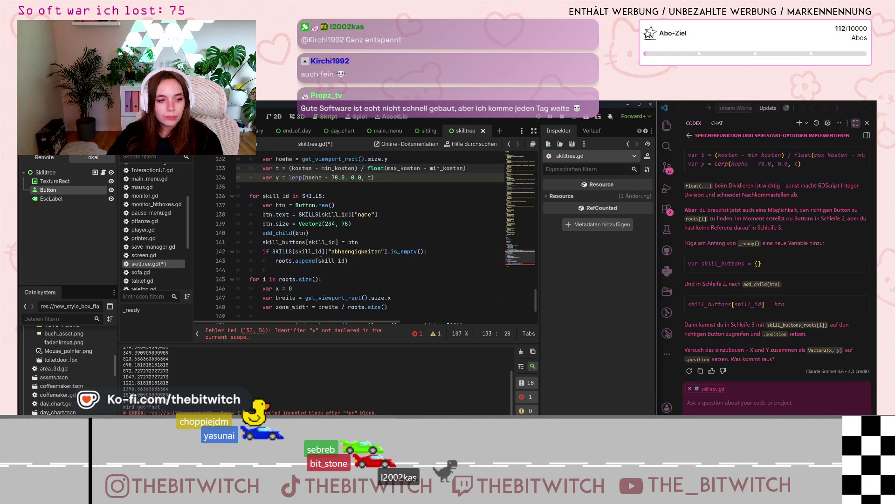
{"action": "scroll", "coordinate": [321, 258], "scroll_direction": "down", "scroll_amount": 2}
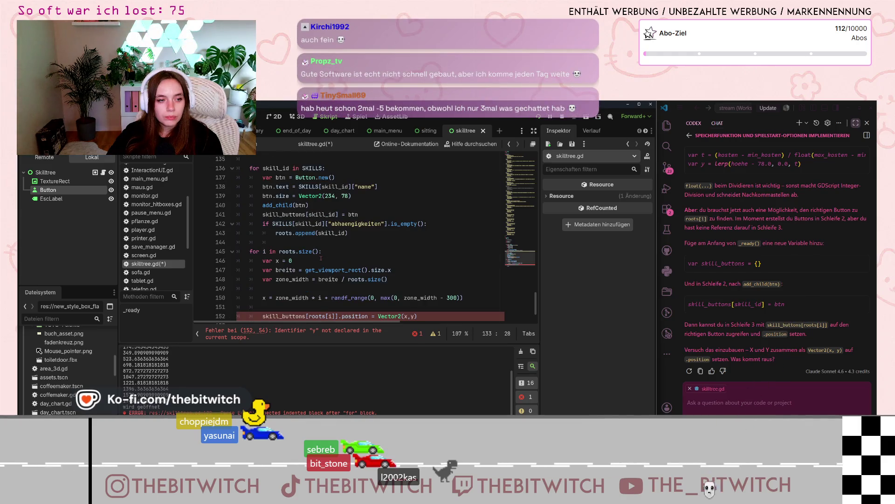
{"action": "triple_click", "coordinate": [338, 253]}
{"action": "left_click", "coordinate": [338, 253]}
{"action": "scroll", "coordinate": [338, 252], "scroll_direction": "up", "scroll_amount": 5}
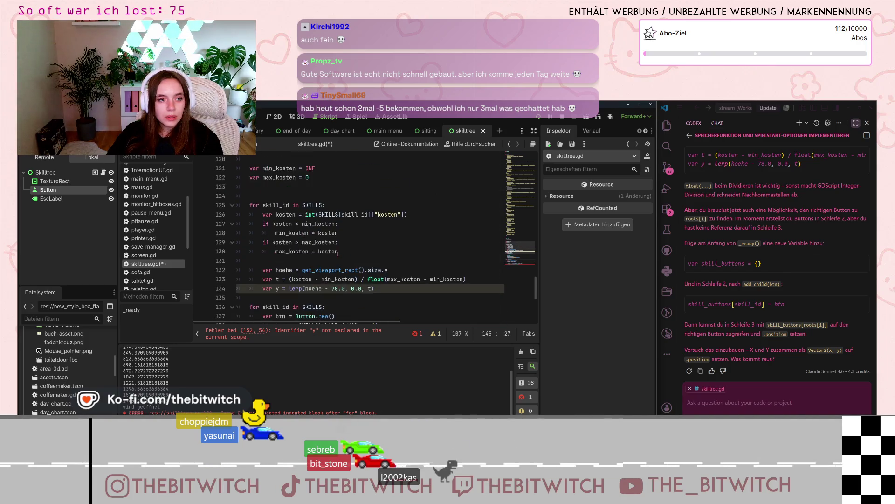
{"action": "left_click", "coordinate": [309, 251]}
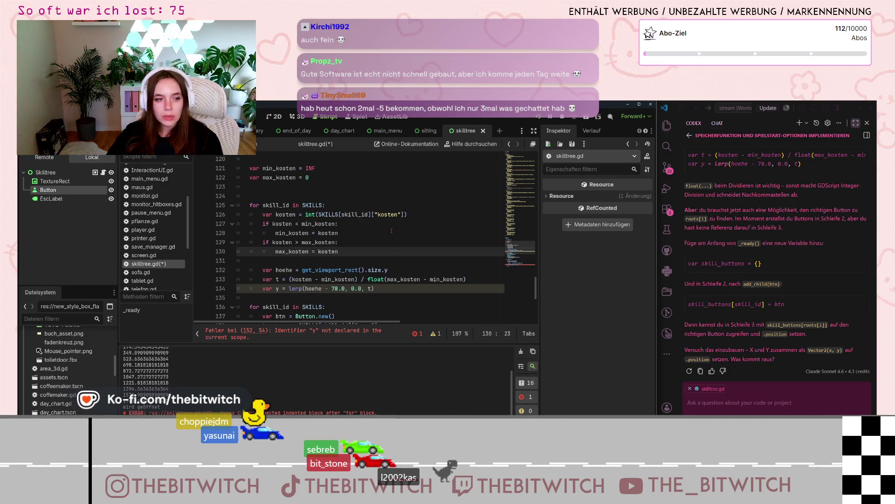
{"action": "scroll", "coordinate": [385, 231], "scroll_direction": "down", "scroll_amount": 1}
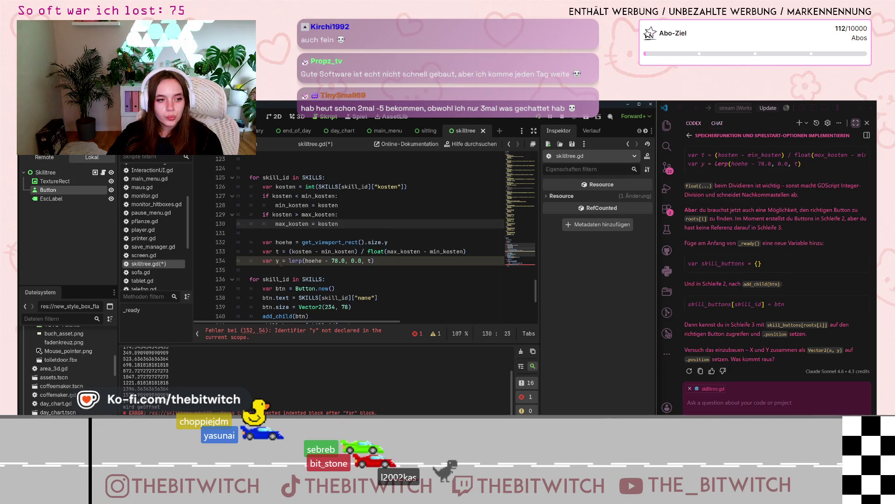
{"action": "left_click", "coordinate": [278, 261]}
{"action": "left_click", "coordinate": [285, 261]}
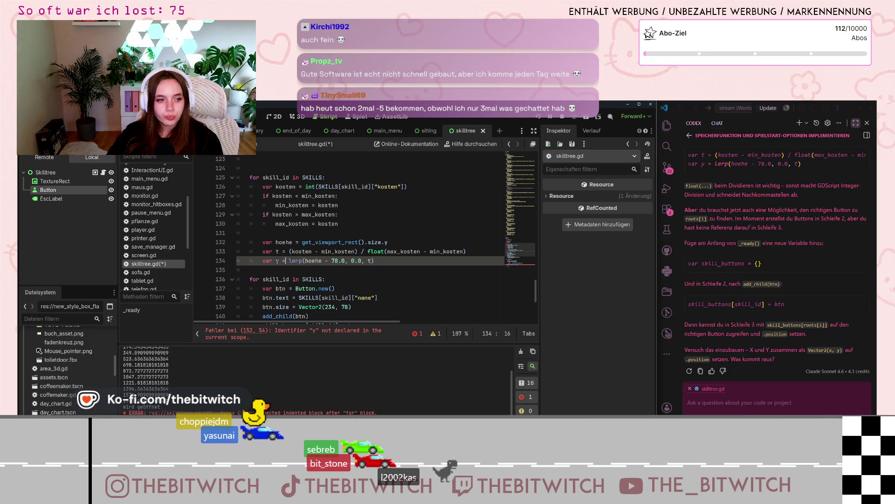
{"action": "scroll", "coordinate": [272, 260], "scroll_direction": "up", "scroll_amount": 1}
{"action": "left_click", "coordinate": [285, 186]}
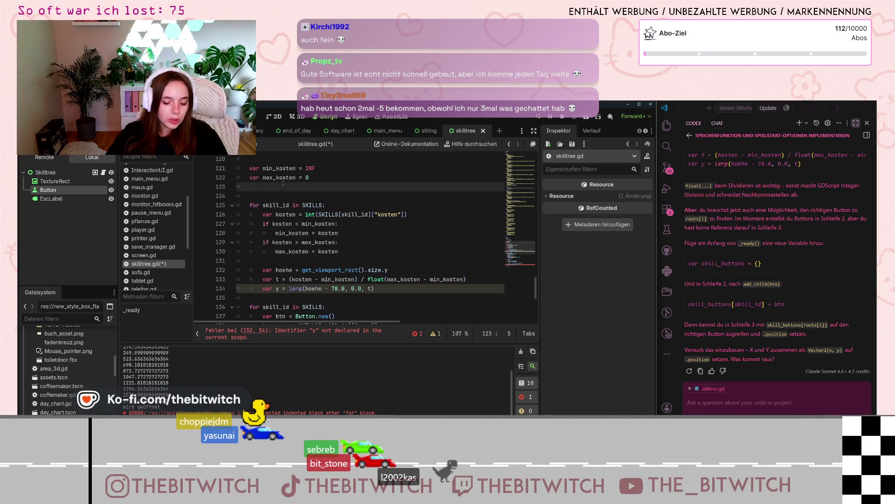
- Declare var y = 0 before the cost loop and remove 'var' from the lerp line
{"action": "key", "text": "Return"}
{"action": "key", "text": "BackSpace"}
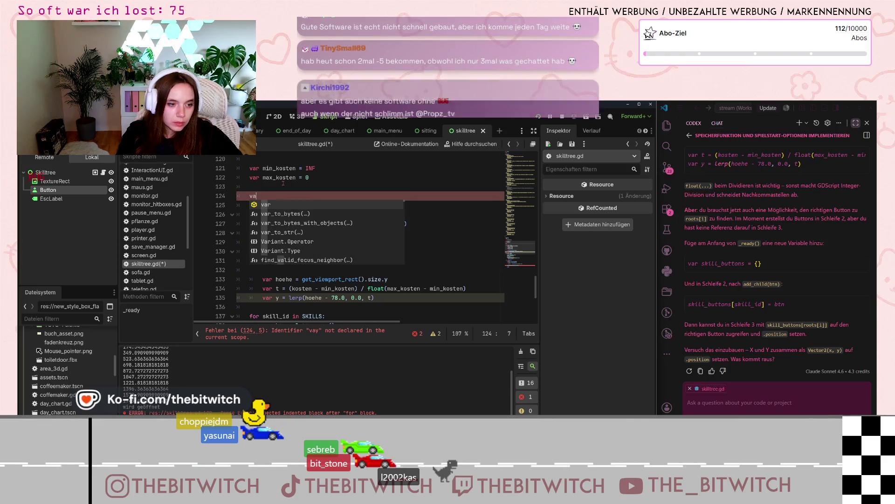
{"action": "type", "text": "r y = 0"}
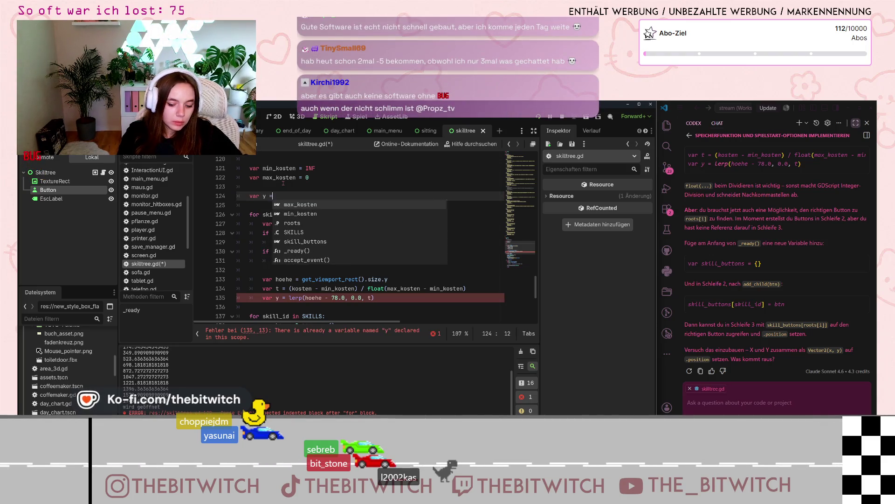
{"action": "double_click", "coordinate": [267, 298]}
{"action": "key", "text": "BackSpace"}
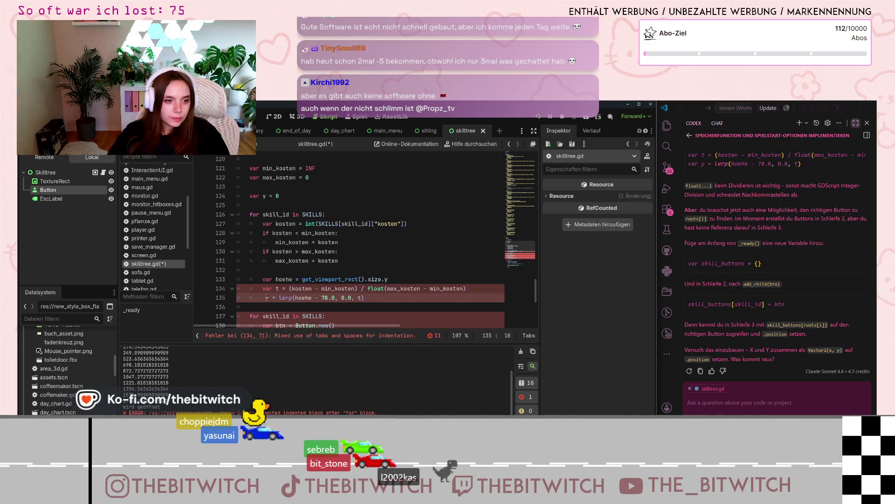
- Move to the empty line 154 above print(x) and save before testing
{"action": "scroll", "coordinate": [402, 300], "scroll_direction": "down", "scroll_amount": 6}
{"action": "left_click", "coordinate": [415, 308]}
{"action": "left_click", "coordinate": [390, 302]}
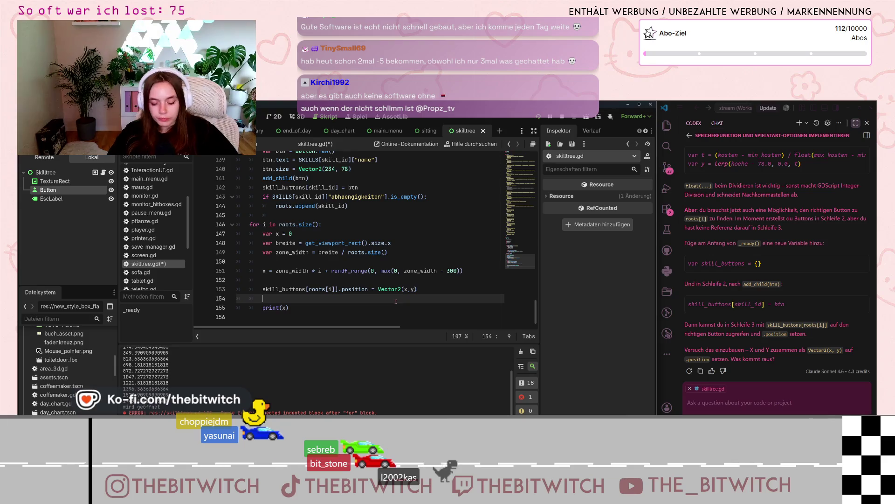
{"action": "key", "text": "ctrl+s"}
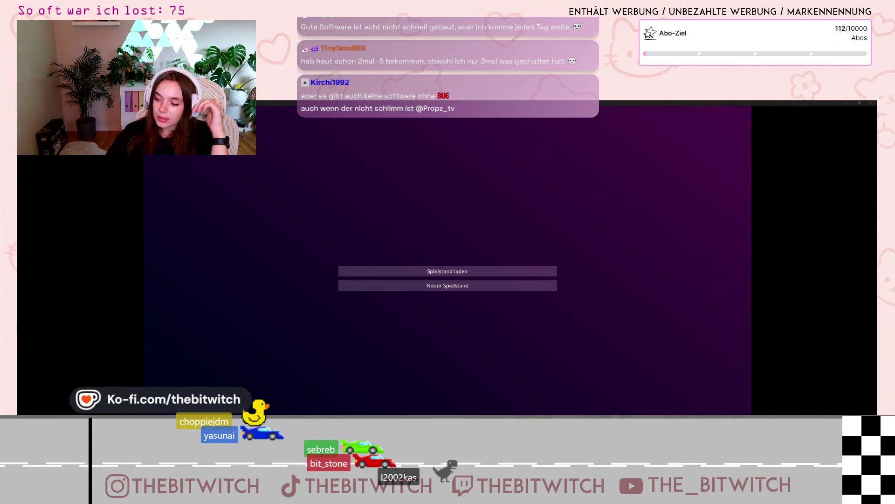
- Shrink the game window, choose Neuer Spielstand, pause with Esc, and return to skilltree.gd
{"action": "key", "text": "super+Down"}
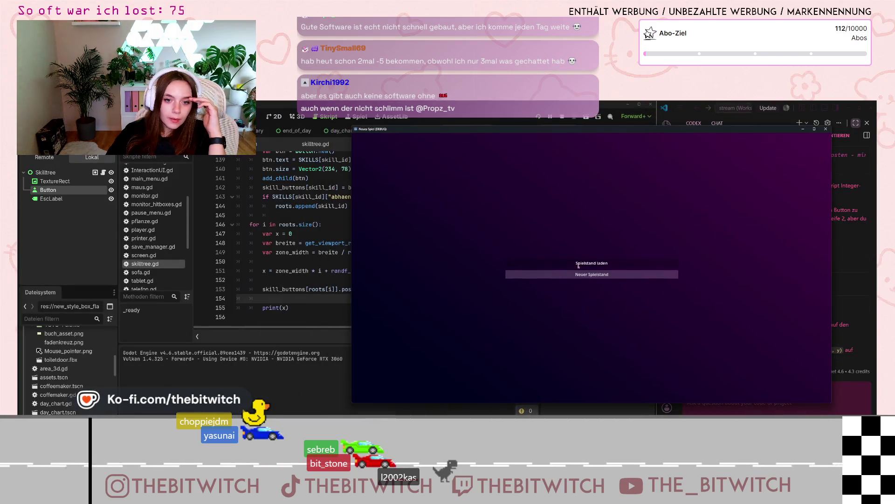
{"action": "left_click", "coordinate": [592, 274]}
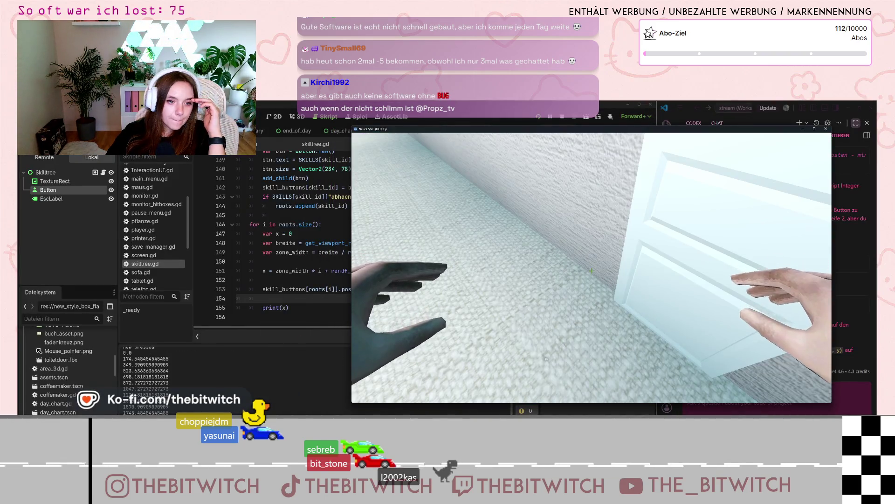
{"action": "key", "text": "Escape"}
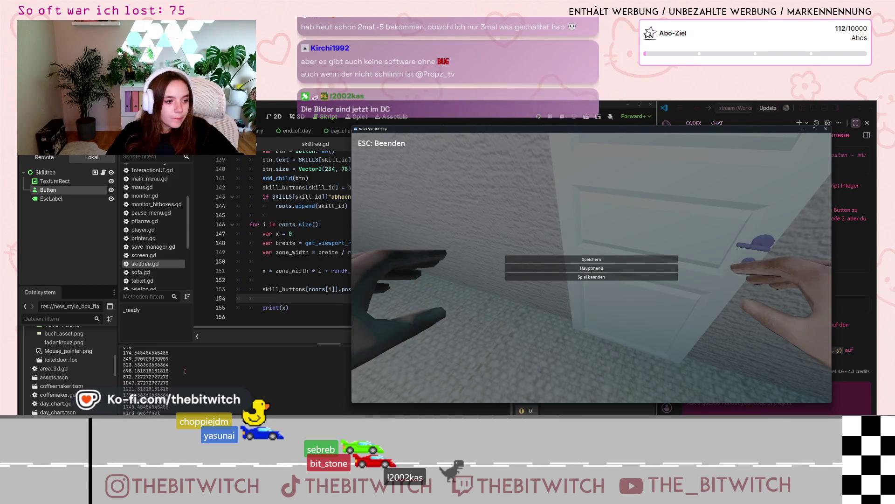
{"action": "left_click", "coordinate": [296, 261]}
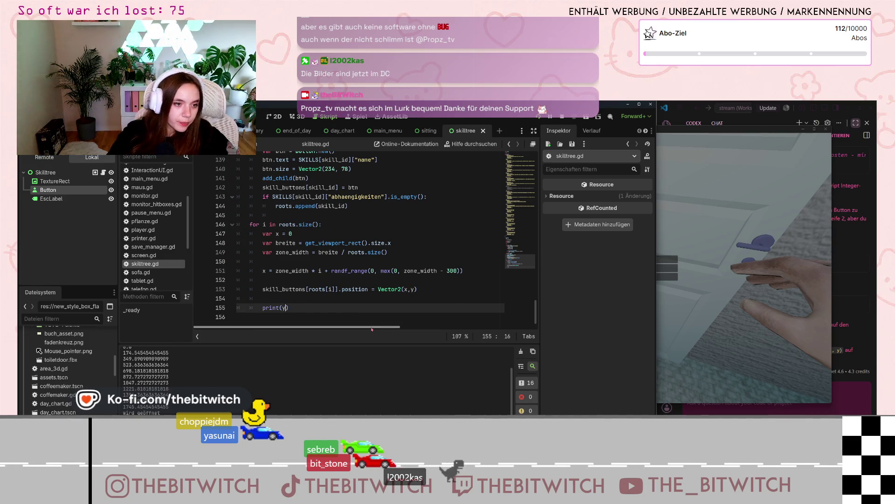
- Change print(x) to print(y) on line 155 and save the script
{"action": "key", "text": "BackSpace"}
{"action": "type", "text": "y"}
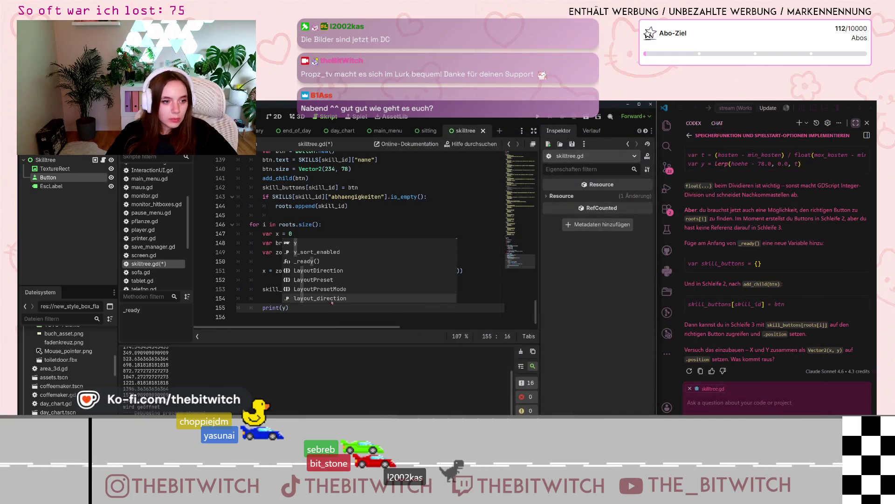
{"action": "left_click", "coordinate": [332, 313]}
{"action": "key", "text": "ctrl+s"}
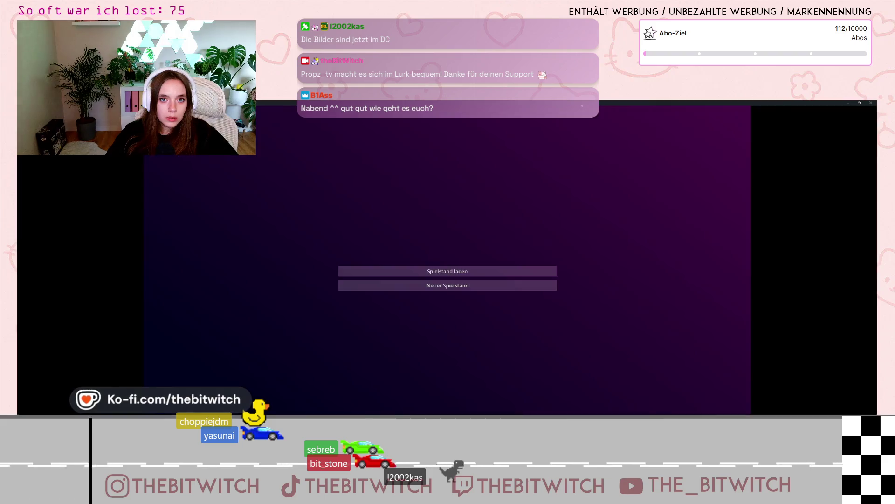
- Start a new game, pause it, and switch back to the editor output
{"action": "left_click", "coordinate": [530, 272]}
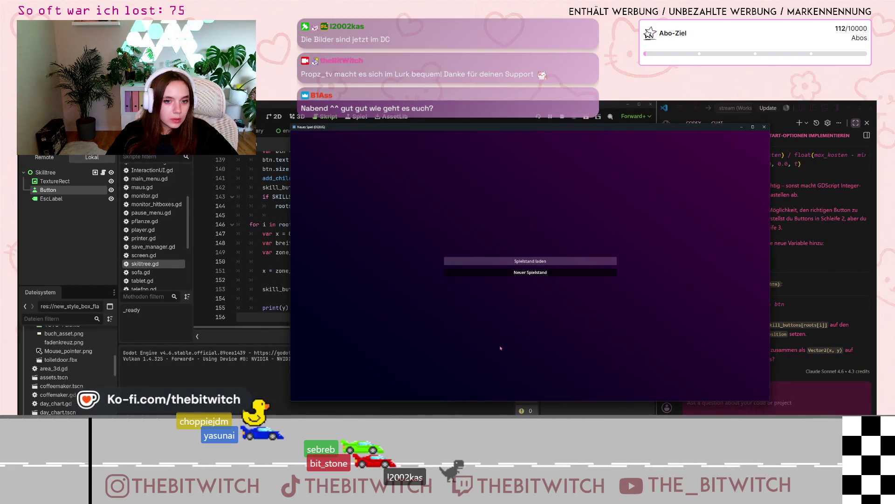
{"action": "key", "text": "Escape"}
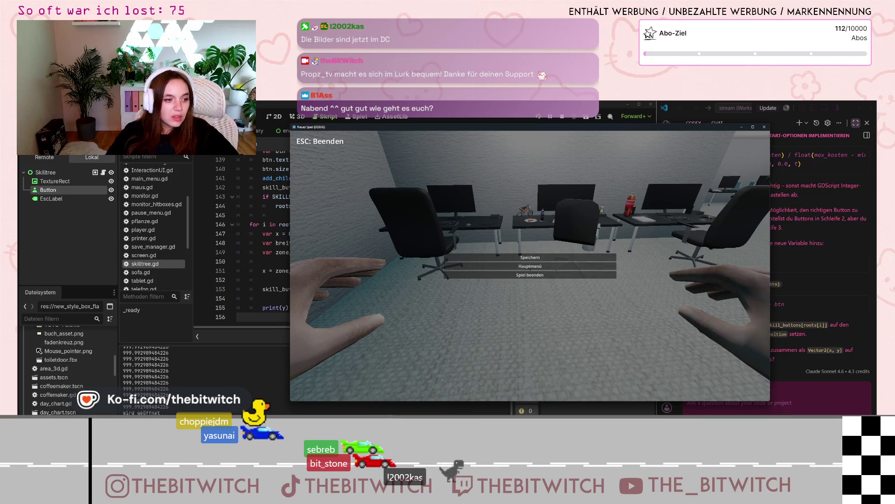
{"action": "key", "text": "alt+Tab"}
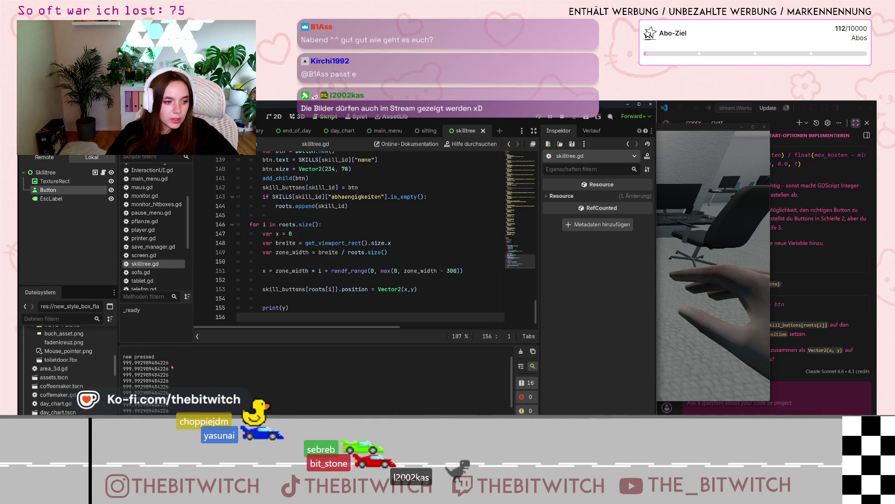
- Select the repeated y values in the output and start a Codex note 'y gibt immer'
{"action": "left_click", "coordinate": [746, 280]}
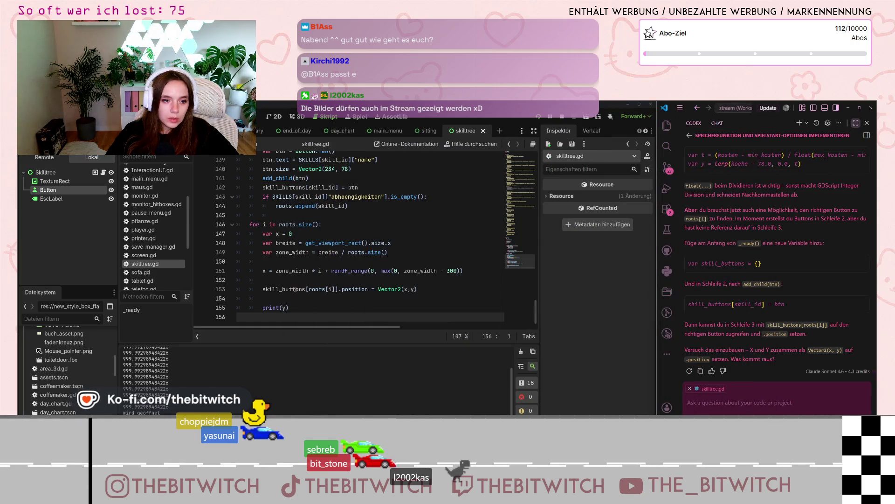
{"action": "left_click", "coordinate": [282, 308]}
{"action": "mouse_move", "coordinate": [284, 308]}
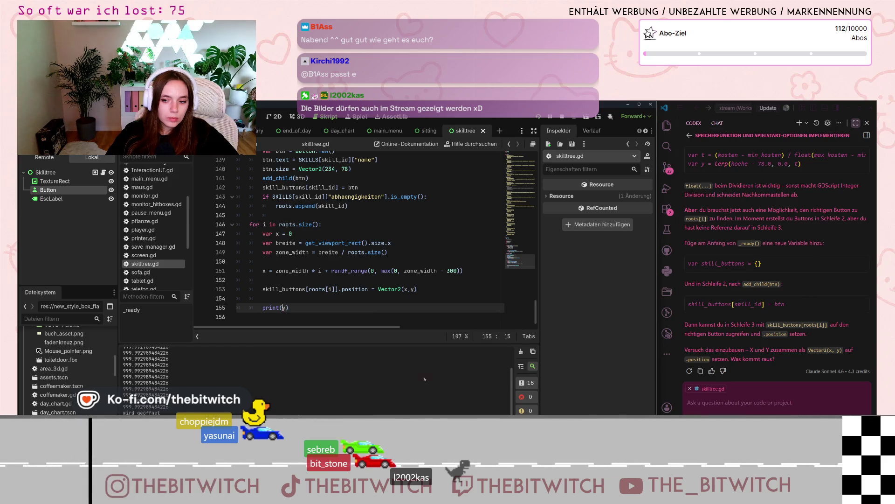
{"action": "mouse_move", "coordinate": [163, 410]}
{"action": "left_mouse_down"}
{"action": "mouse_move", "coordinate": [140, 396]}
{"action": "mouse_move", "coordinate": [123, 364]}
{"action": "left_mouse_up"}
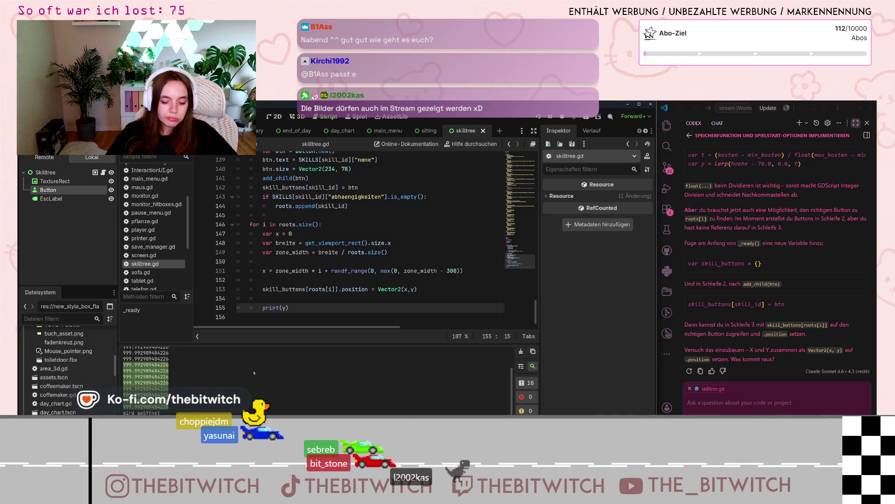
{"action": "left_click", "coordinate": [764, 403]}
{"action": "type", "text": "y gibt immer"}
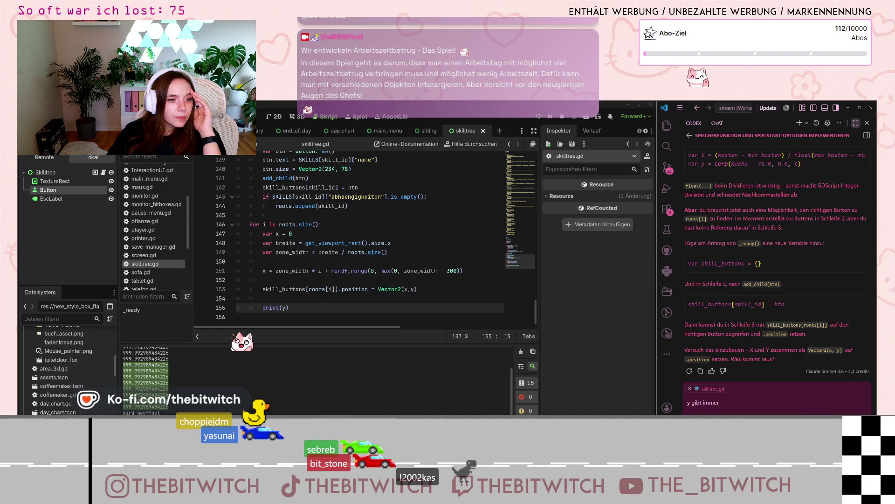
- Select the print(y) statement on line 155
{"action": "left_click", "coordinate": [289, 308]}
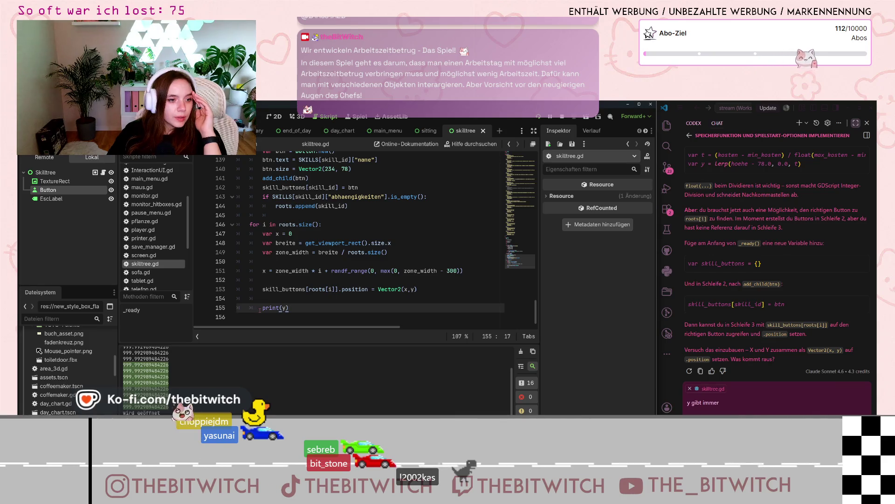
{"action": "scroll", "coordinate": [283, 280], "scroll_direction": "up", "scroll_amount": 3}
{"action": "scroll", "coordinate": [284, 255], "scroll_direction": "down", "scroll_amount": 2}
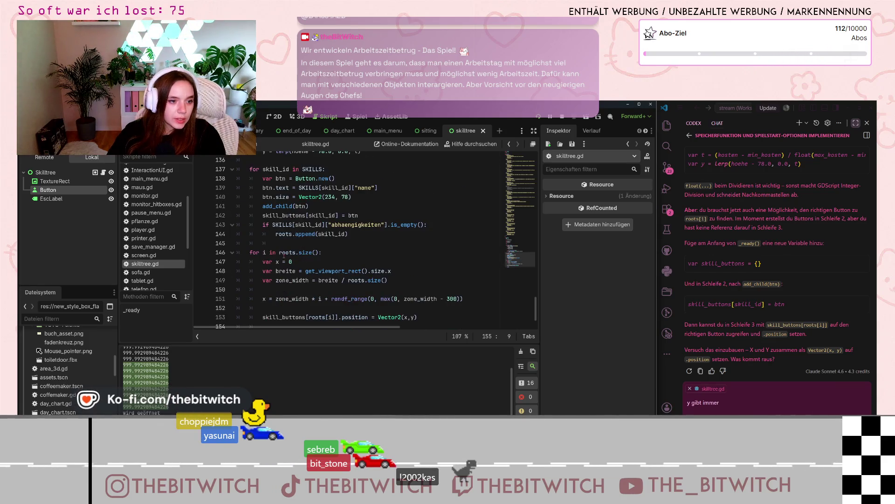
{"action": "scroll", "coordinate": [280, 260], "scroll_direction": "down", "scroll_amount": 1}
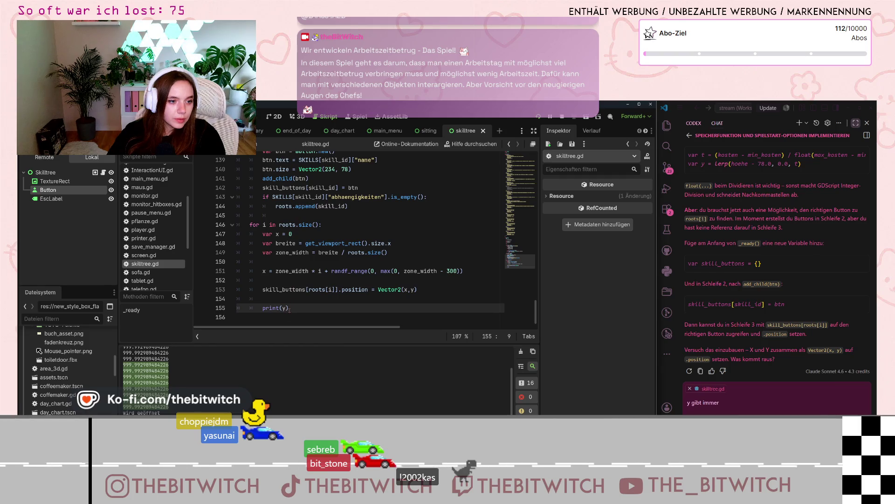
{"action": "left_click_drag", "start_coordinate": [290, 309], "coordinate": [262, 309]}
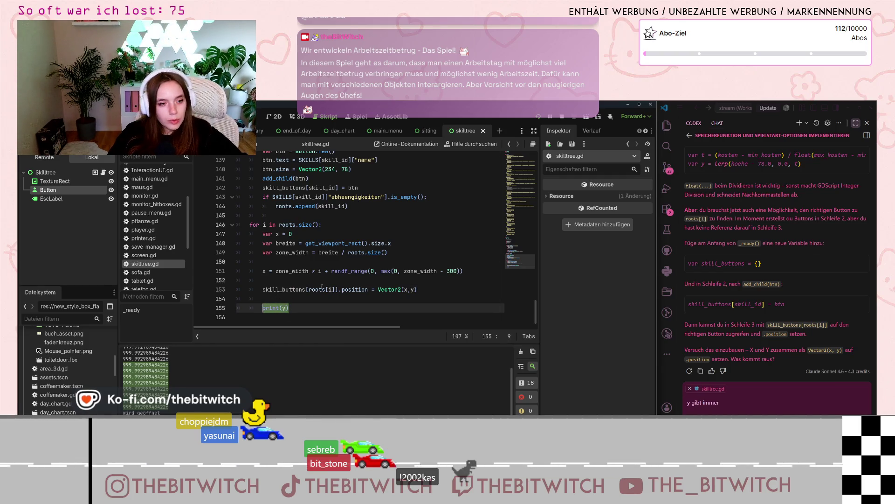
{"action": "scroll", "coordinate": [328, 261], "scroll_direction": "up", "scroll_amount": 7}
{"action": "scroll", "coordinate": [328, 260], "scroll_direction": "down", "scroll_amount": 1}
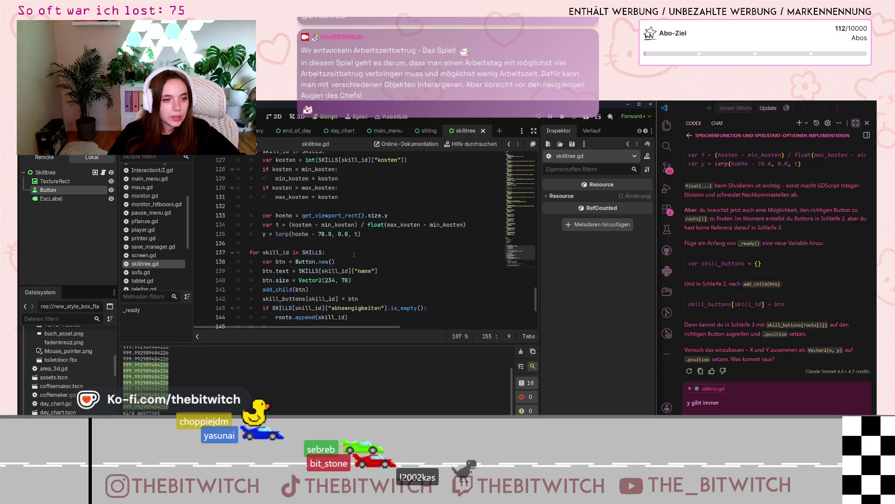
- Move print(y) to just after the y lerp calculation on line 135 and save
{"action": "key", "text": "ctrl+x"}
{"action": "scroll", "coordinate": [342, 249], "scroll_direction": "down", "scroll_amount": 2}
{"action": "left_click", "coordinate": [383, 236]}
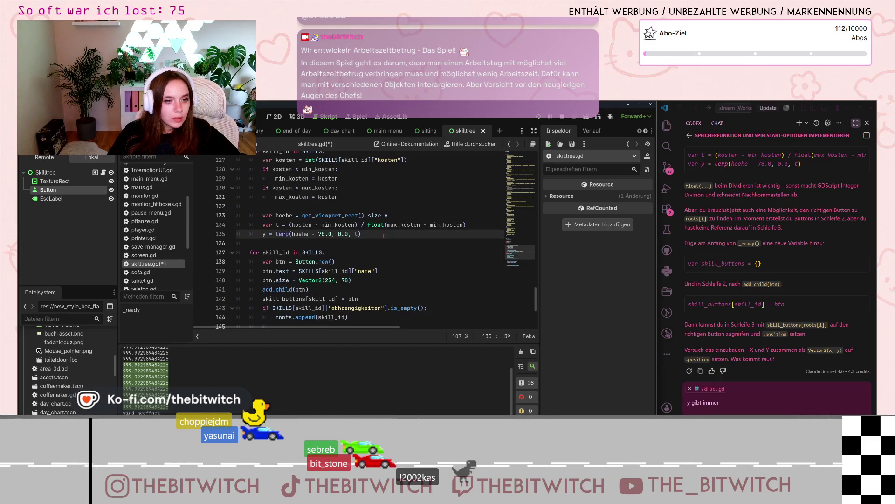
{"action": "key", "text": "Return"}
{"action": "key", "text": "Return"}
{"action": "type", "text": "print(y)"}
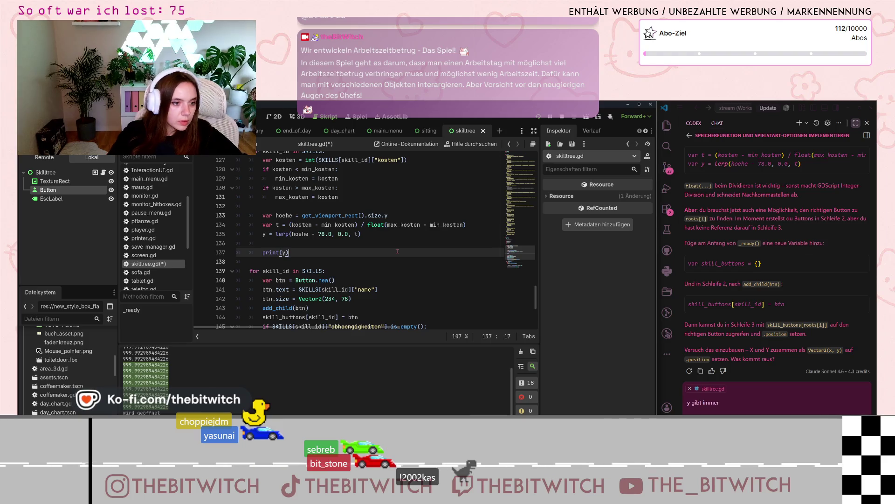
{"action": "left_click", "coordinate": [374, 280]}
{"action": "key", "text": "ctrl+s"}
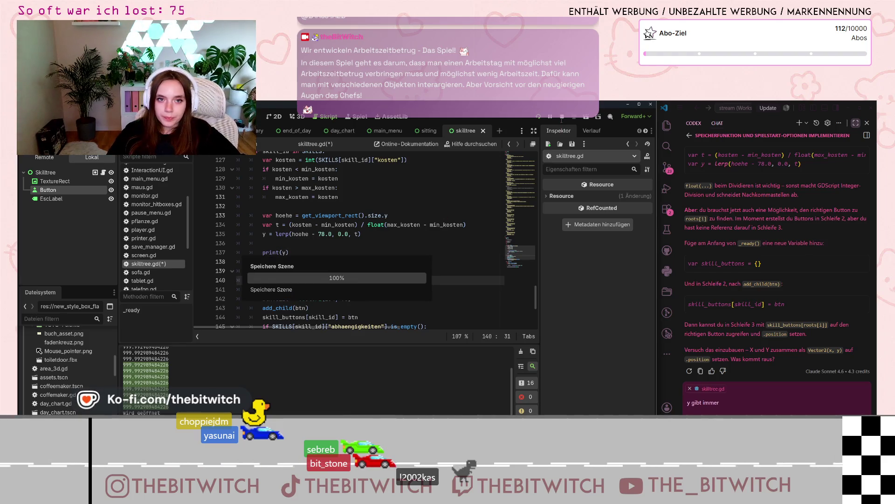
- Restart the game, choose Neuer Spielstand, pause, and return to the editor output
{"action": "left_click", "coordinate": [562, 118]}
{"action": "left_click", "coordinate": [541, 117]}
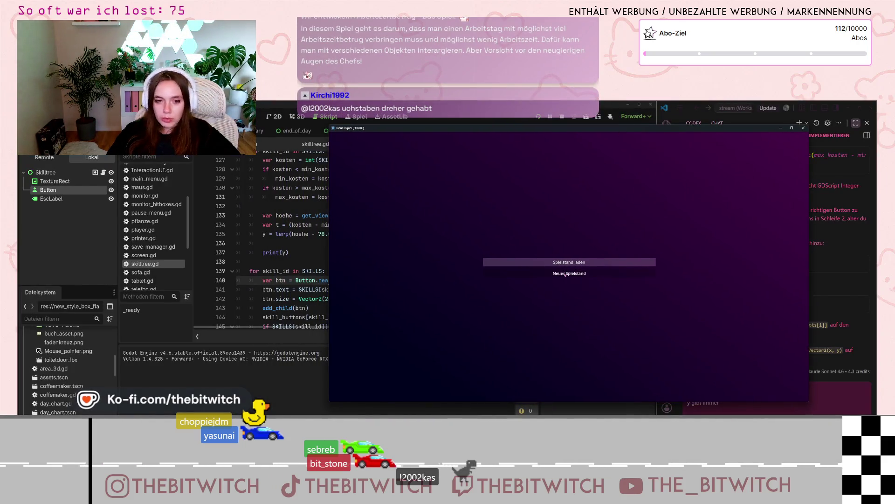
{"action": "left_click", "coordinate": [548, 274]}
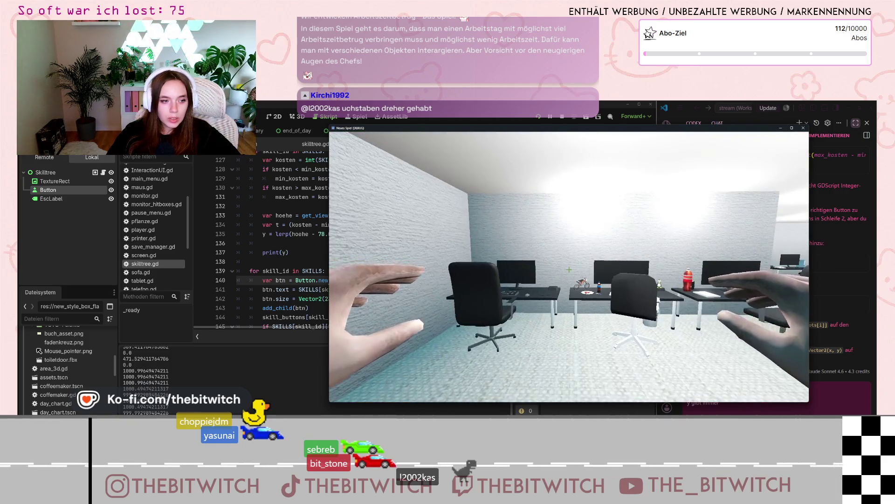
{"action": "key", "text": "Escape"}
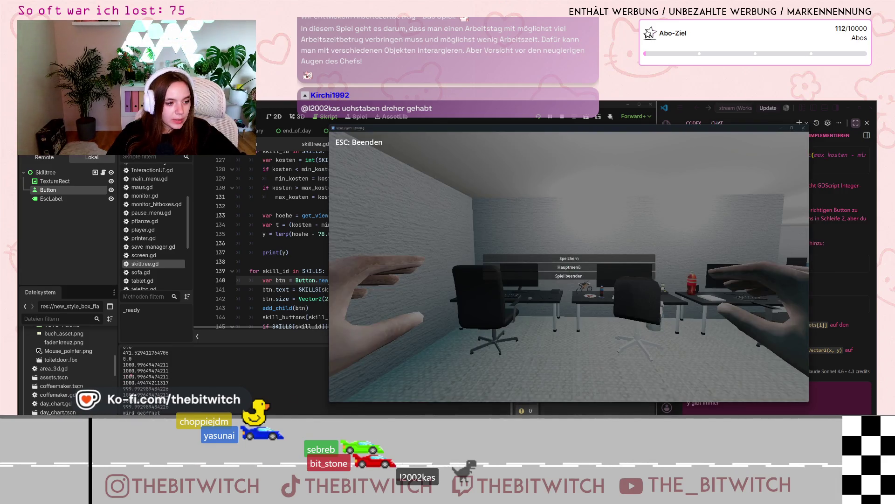
{"action": "key", "text": "alt+Tab"}
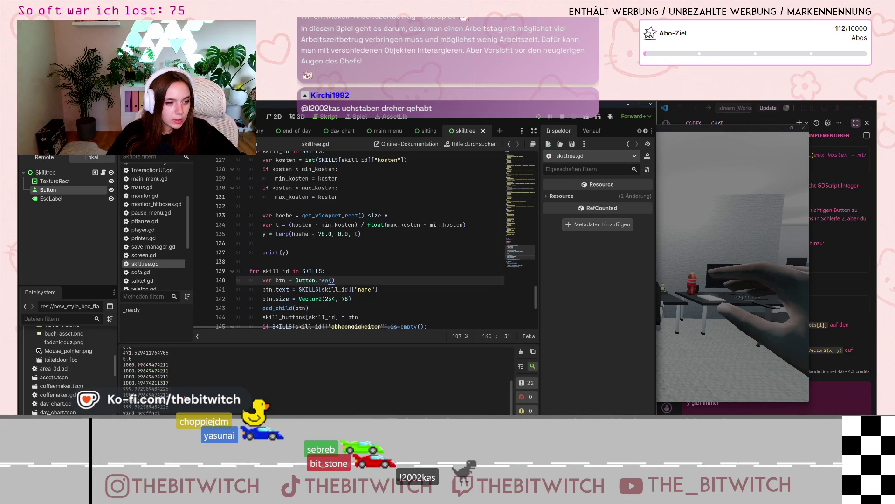
- Review the SKILLS dictionary and select part of the Hacker's 100000 cost
{"action": "scroll", "coordinate": [364, 240], "scroll_direction": "up", "scroll_amount": 8}
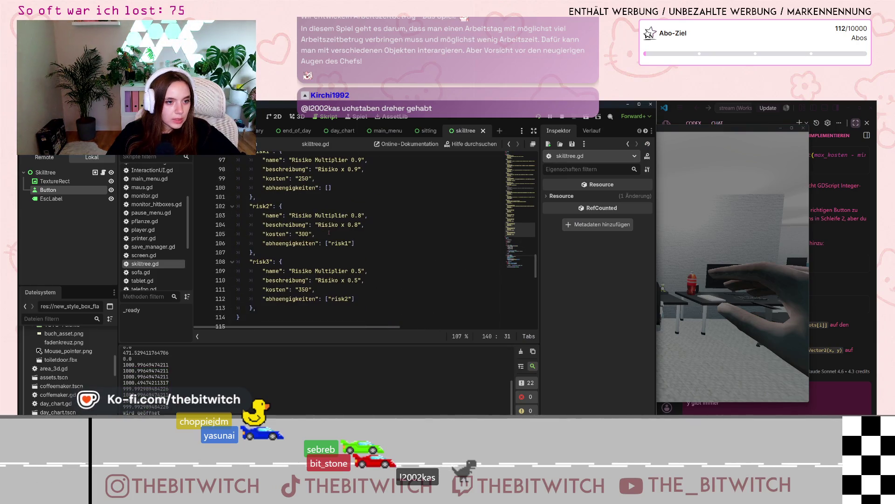
{"action": "scroll", "coordinate": [329, 232], "scroll_direction": "up", "scroll_amount": 3}
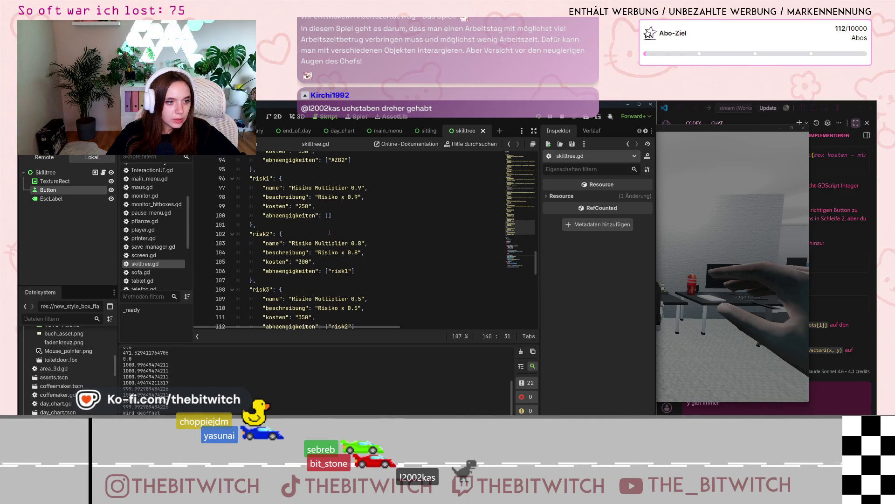
{"action": "scroll", "coordinate": [329, 232], "scroll_direction": "up", "scroll_amount": 3}
{"action": "scroll", "coordinate": [306, 264], "scroll_direction": "up", "scroll_amount": 7}
{"action": "left_click", "coordinate": [303, 270]}
{"action": "scroll", "coordinate": [297, 287], "scroll_direction": "up", "scroll_amount": 3}
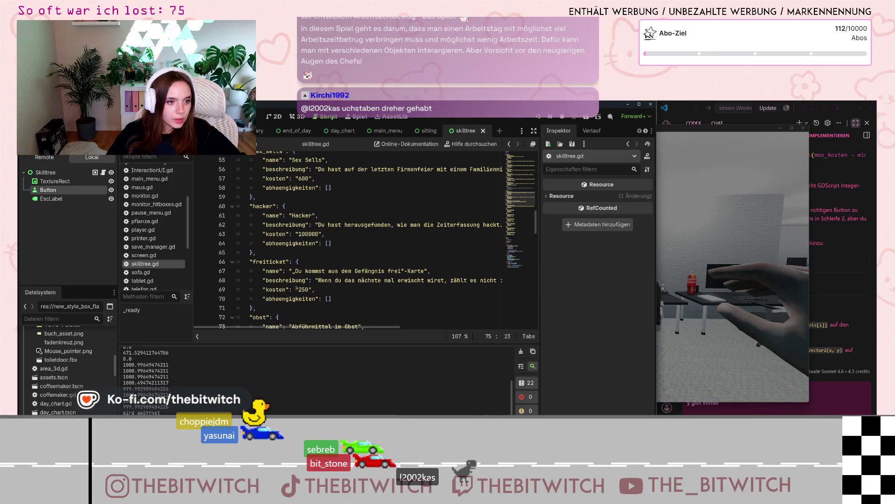
{"action": "scroll", "coordinate": [330, 241], "scroll_direction": "up", "scroll_amount": 1}
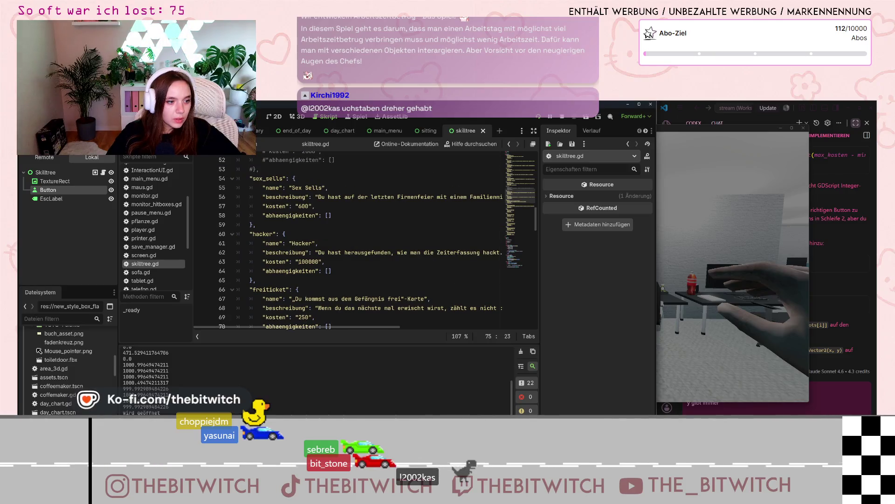
{"action": "left_click_drag", "start_coordinate": [299, 262], "coordinate": [309, 262]}
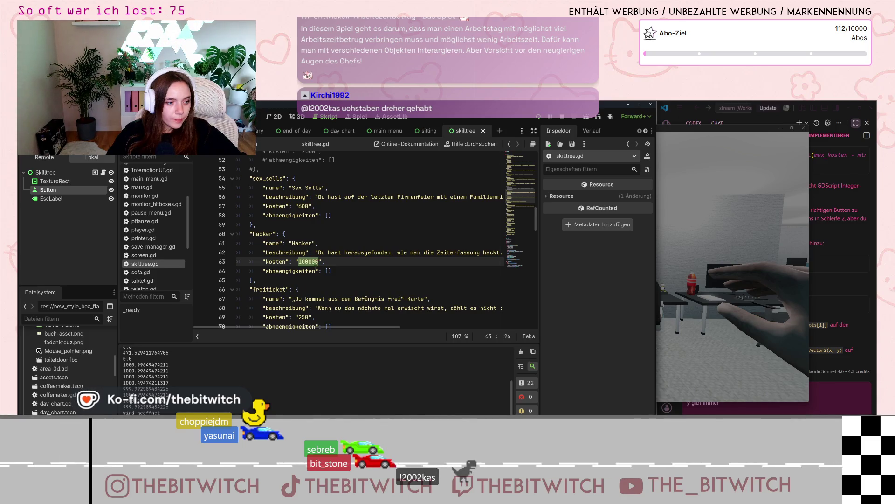
- Relaunch the game with F5 to log fresh y values
{"action": "key", "text": "F5"}
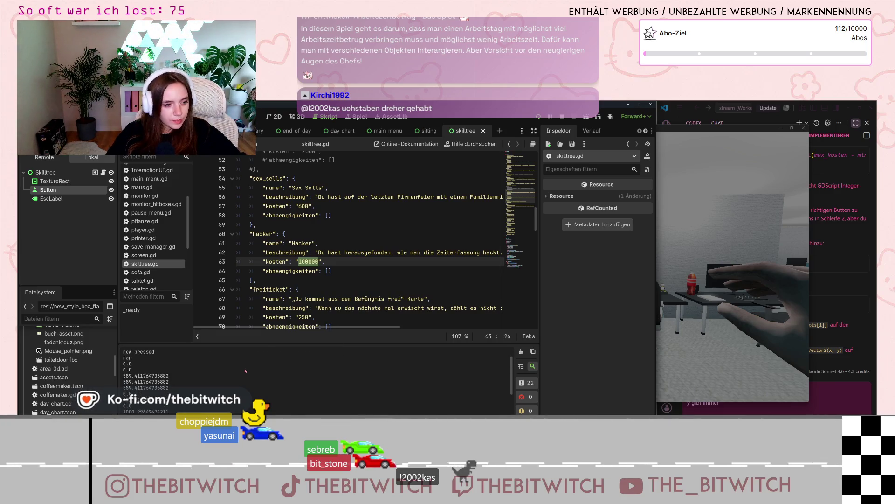
{"action": "scroll", "coordinate": [335, 251], "scroll_direction": "up", "scroll_amount": 6}
{"action": "scroll", "coordinate": [319, 267], "scroll_direction": "up", "scroll_amount": 4}
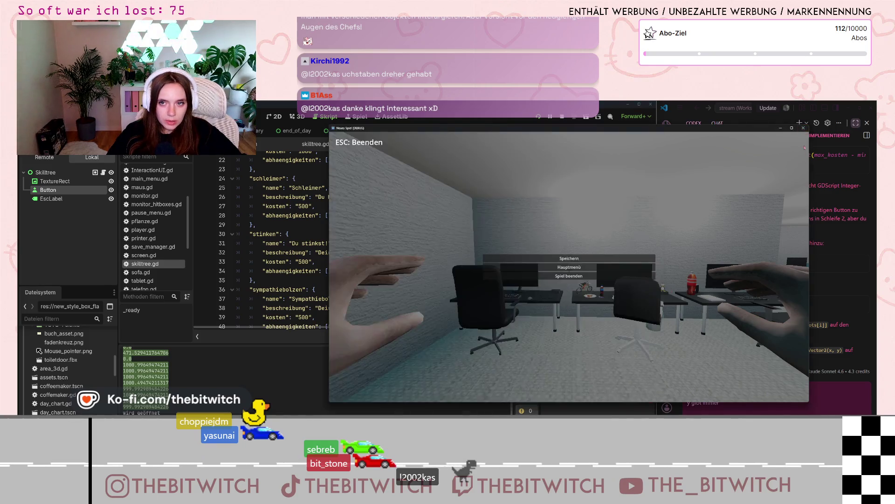
- Bring up the running test game's pause menu with Esc
{"action": "key", "text": "Escape"}
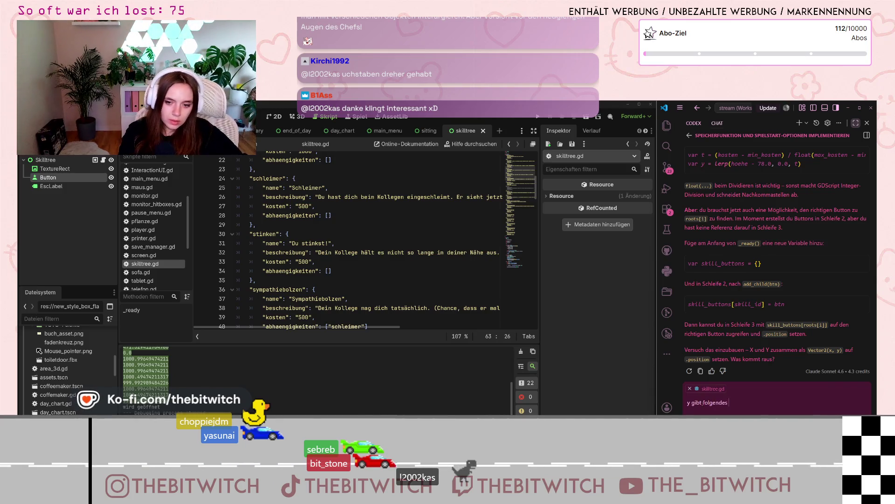
- Paste the printed y values into Codex and send them, briefly checking the Projektplan notes
{"action": "key", "text": "ctrl+v"}
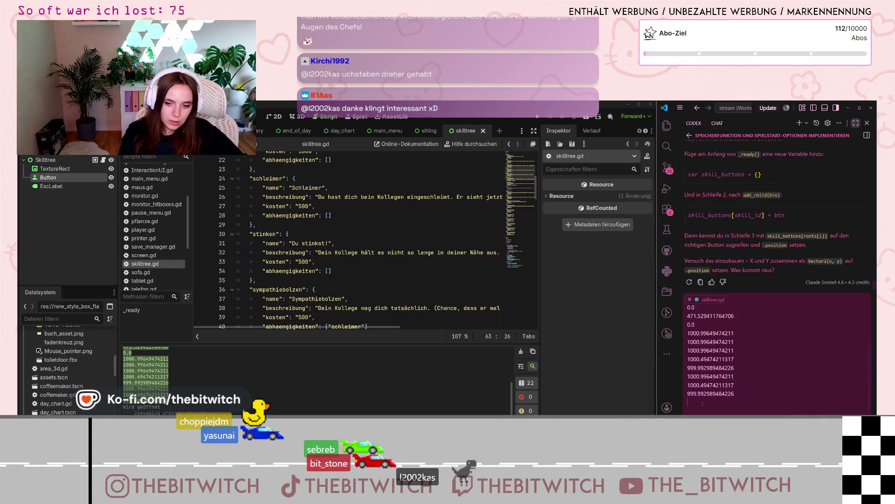
{"action": "key", "text": "Return"}
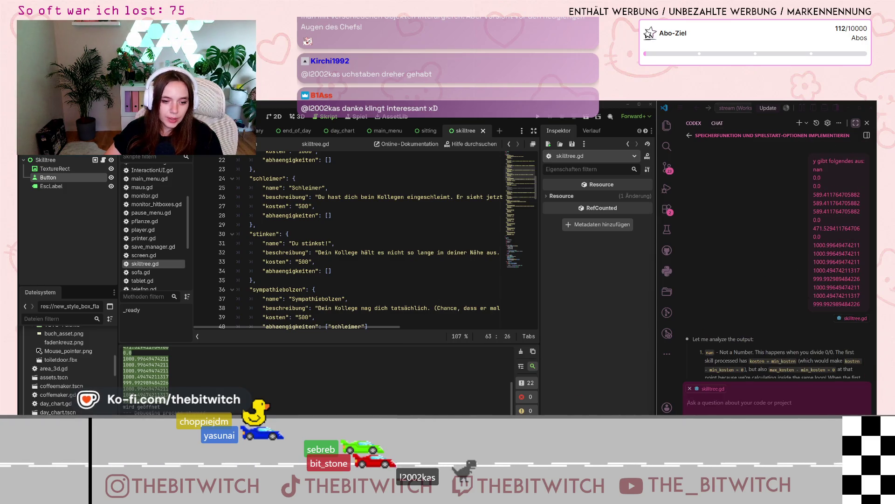
{"action": "key", "text": "alt+Tab"}
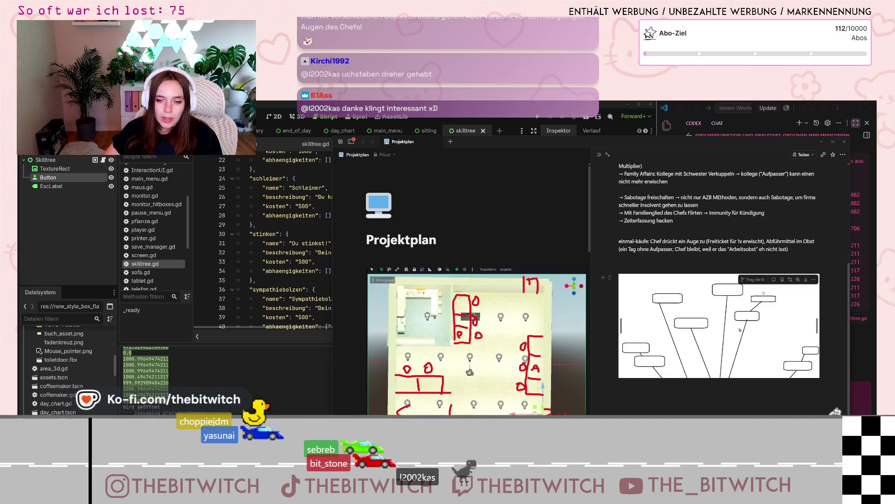
{"action": "key", "text": "super+Down"}
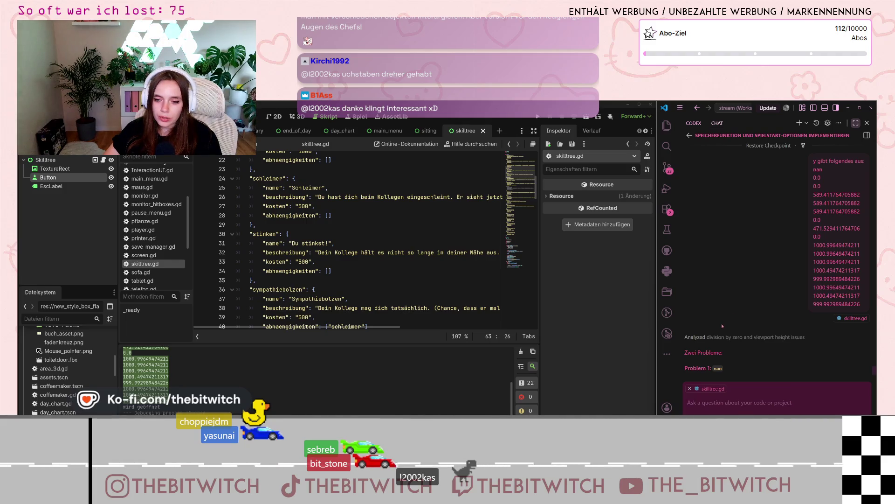
- Read Codex's 'Zwei Probleme' reply on nan from division by zero and the reused last y
{"action": "scroll", "coordinate": [841, 271], "scroll_direction": "up", "scroll_amount": 1}
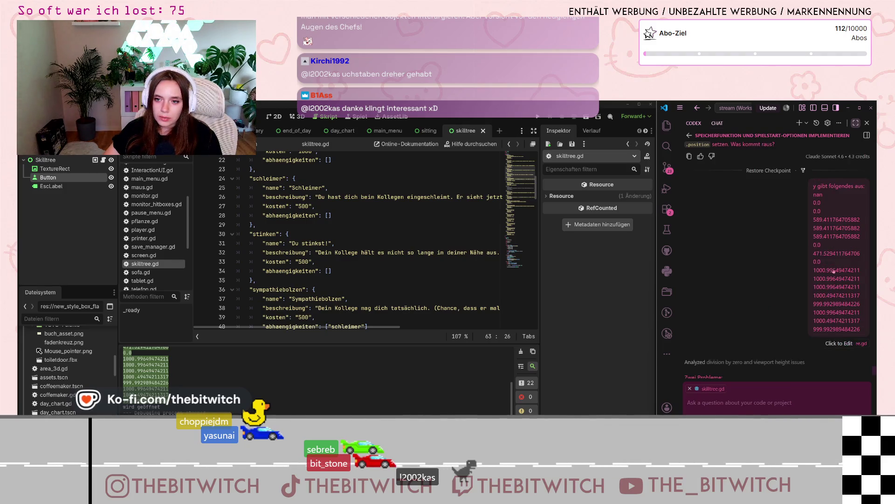
{"action": "scroll", "coordinate": [835, 273], "scroll_direction": "down", "scroll_amount": 1}
{"action": "scroll", "coordinate": [820, 284], "scroll_direction": "down", "scroll_amount": 1}
{"action": "scroll", "coordinate": [817, 288], "scroll_direction": "down", "scroll_amount": 1}
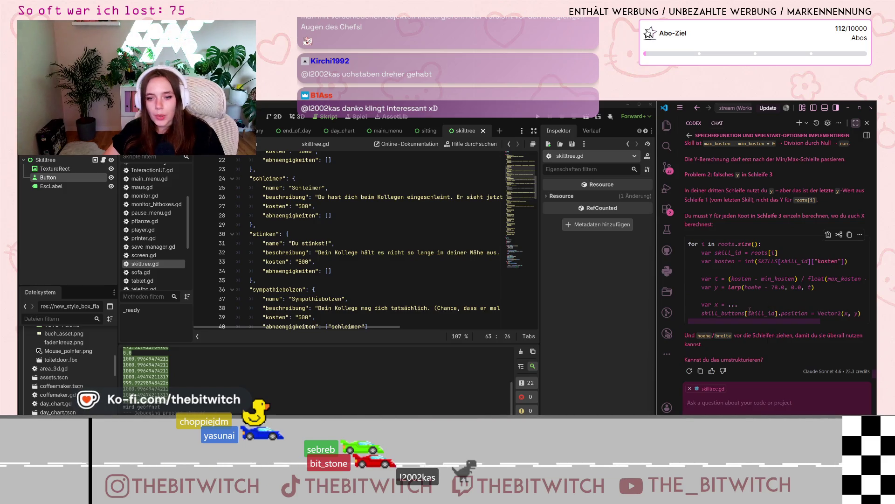
{"action": "scroll", "coordinate": [405, 276], "scroll_direction": "down", "scroll_amount": 20}
{"action": "scroll", "coordinate": [405, 276], "scroll_direction": "down", "scroll_amount": 12}
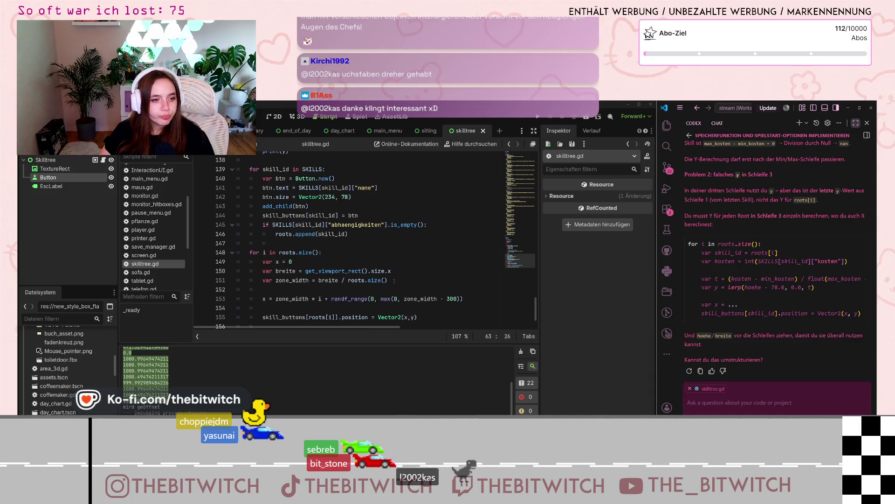
{"action": "scroll", "coordinate": [394, 272], "scroll_direction": "down", "scroll_amount": 2}
{"action": "scroll", "coordinate": [395, 271], "scroll_direction": "up", "scroll_amount": 2}
{"action": "scroll", "coordinate": [783, 302], "scroll_direction": "up", "scroll_amount": 5}
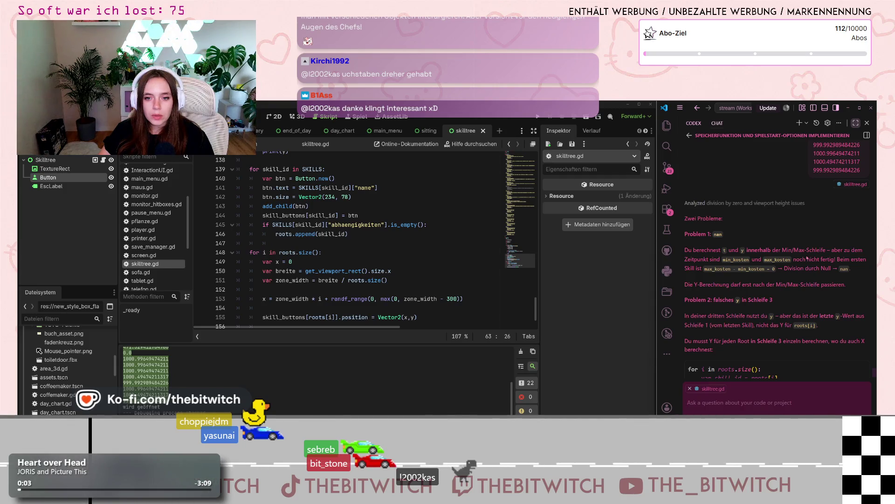
{"action": "scroll", "coordinate": [322, 243], "scroll_direction": "up", "scroll_amount": 5}
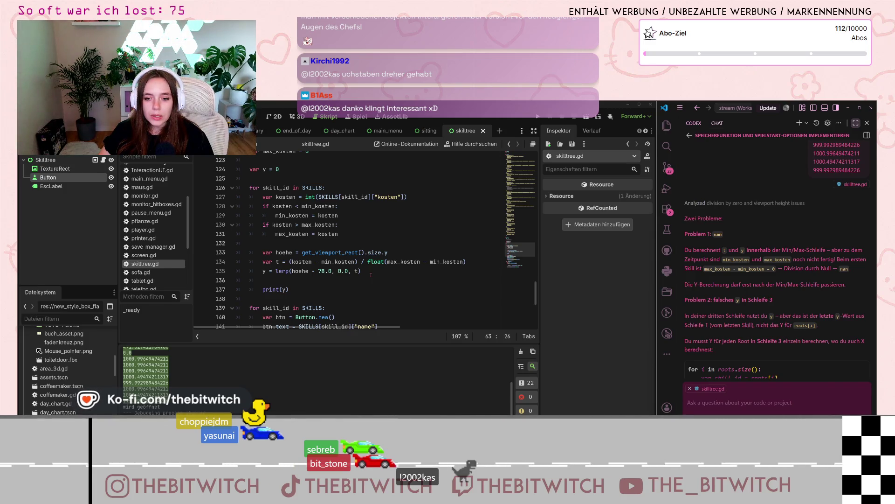
{"action": "scroll", "coordinate": [793, 334], "scroll_direction": "down", "scroll_amount": 2}
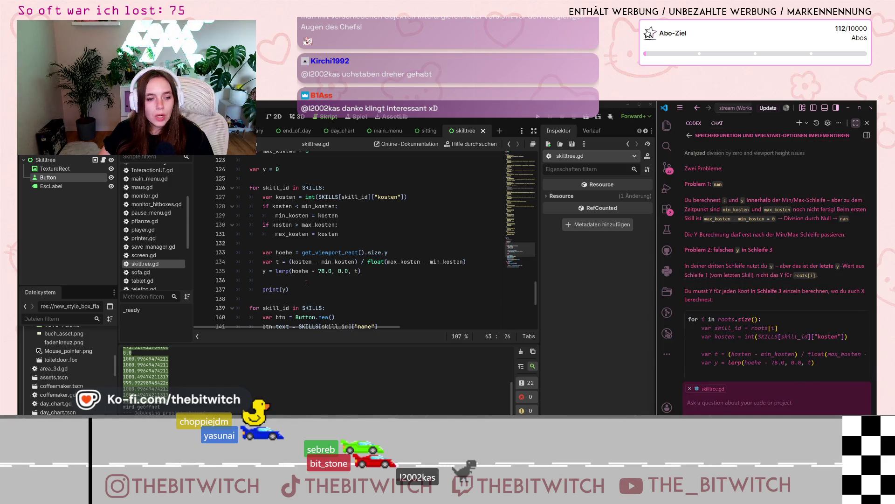
{"action": "left_click_drag", "start_coordinate": [361, 271], "coordinate": [268, 254]}
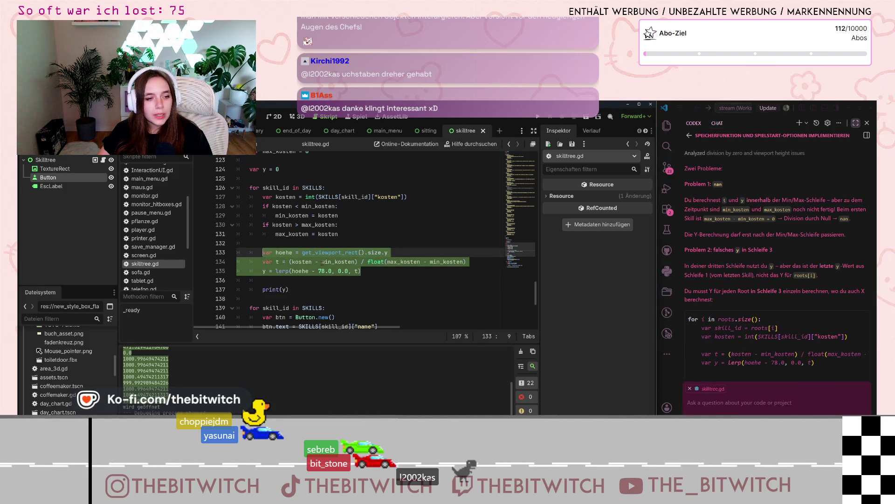
{"action": "left_click_drag", "start_coordinate": [407, 196], "coordinate": [269, 194]}
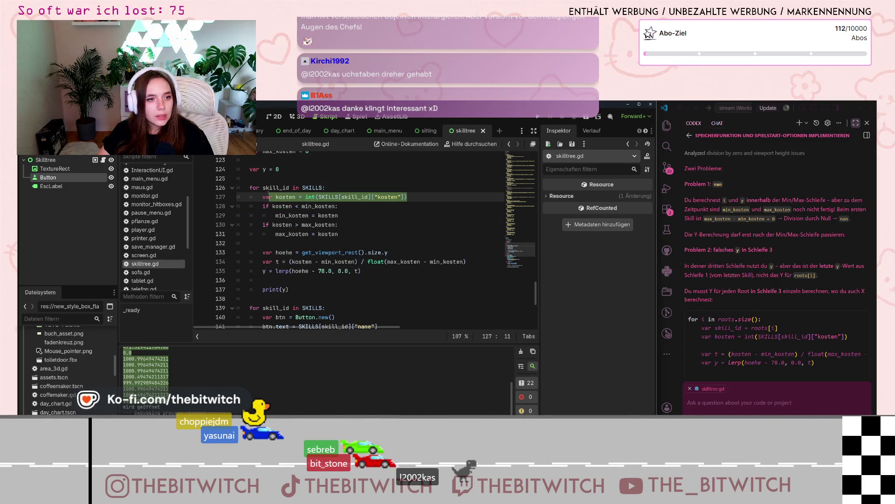
{"action": "left_click", "coordinate": [360, 243]}
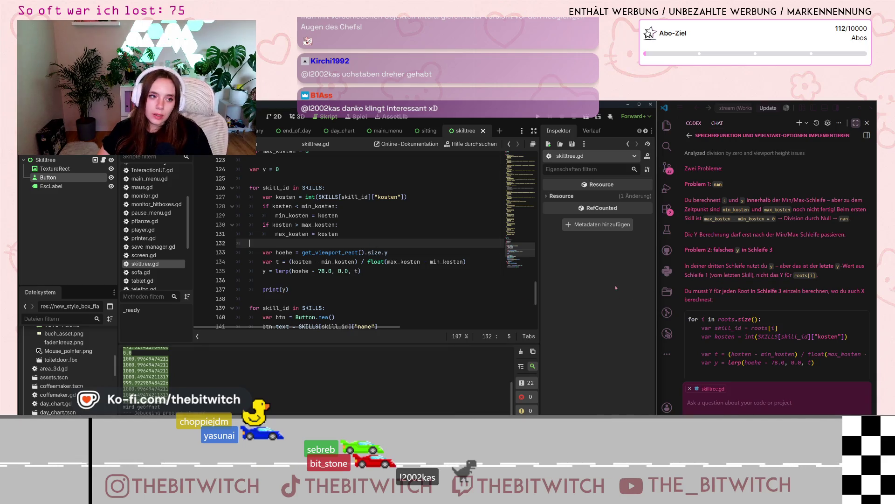
{"action": "scroll", "coordinate": [454, 225], "scroll_direction": "up", "scroll_amount": 2}
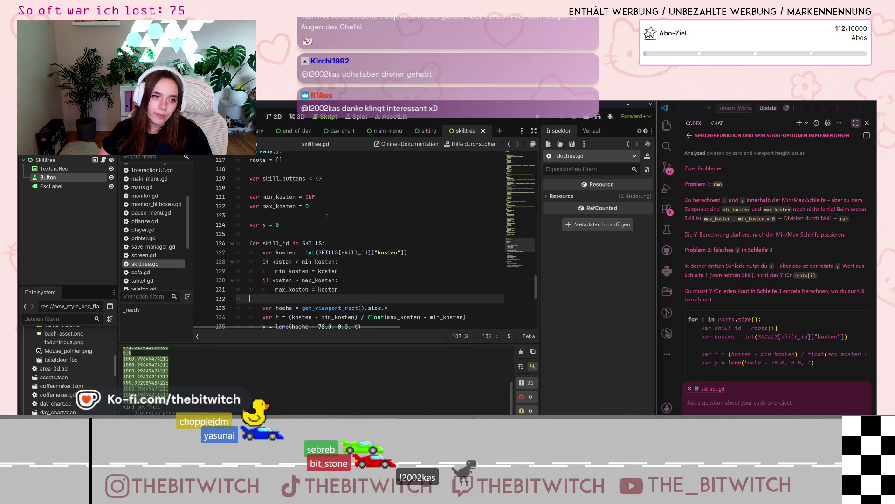
{"action": "scroll", "coordinate": [328, 215], "scroll_direction": "up", "scroll_amount": 3}
{"action": "scroll", "coordinate": [328, 215], "scroll_direction": "down", "scroll_amount": 2}
- Initialise the kosten declaration on line 120 to 0
{"action": "left_click", "coordinate": [334, 243]}
{"action": "left_click", "coordinate": [344, 217]}
{"action": "type", "text": "var kosten ="}
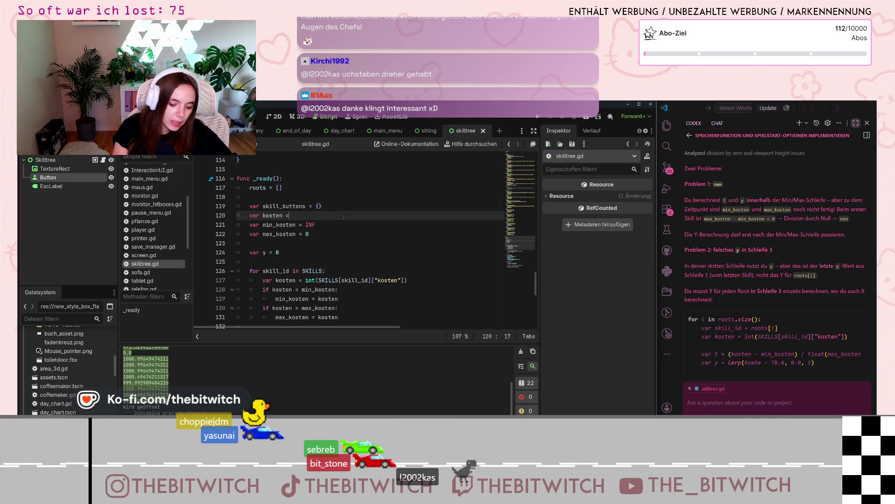
{"action": "type", "text": "0"}
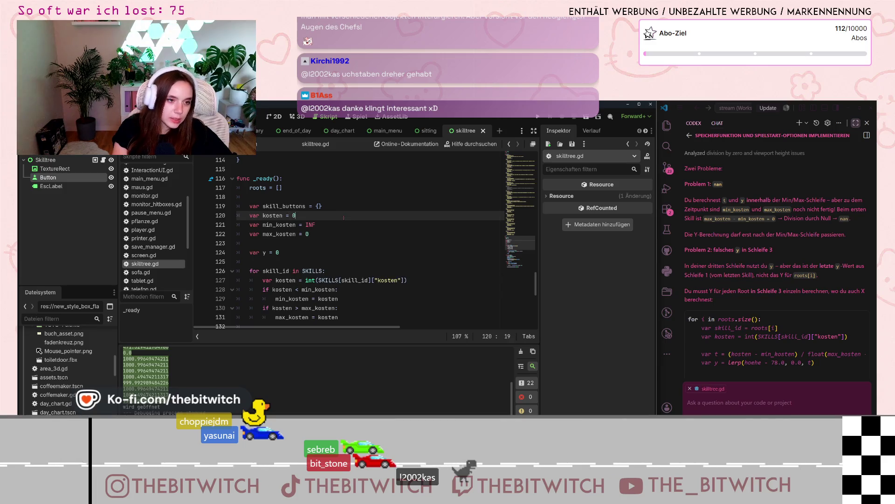
- Drop 'var' from kosten inside the cost loop and select the hoehe, t and y lines
{"action": "left_click", "coordinate": [352, 252]}
{"action": "scroll", "coordinate": [352, 251], "scroll_direction": "down", "scroll_amount": 3}
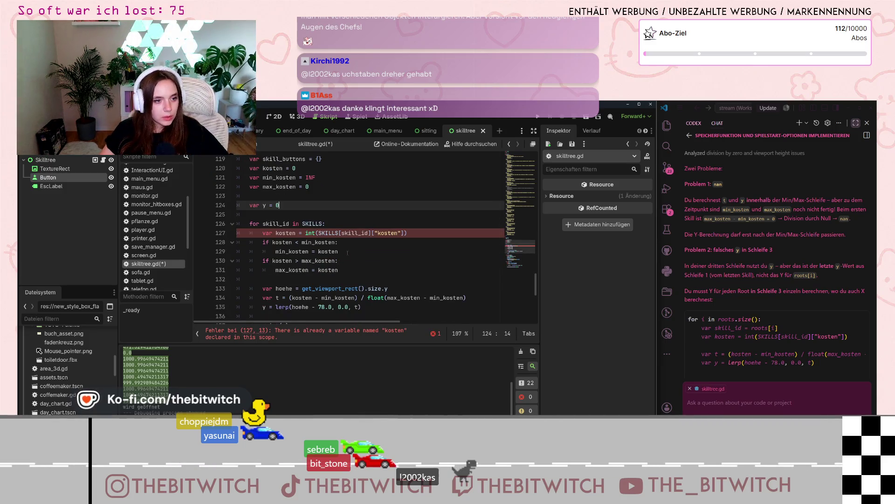
{"action": "left_click", "coordinate": [276, 206]}
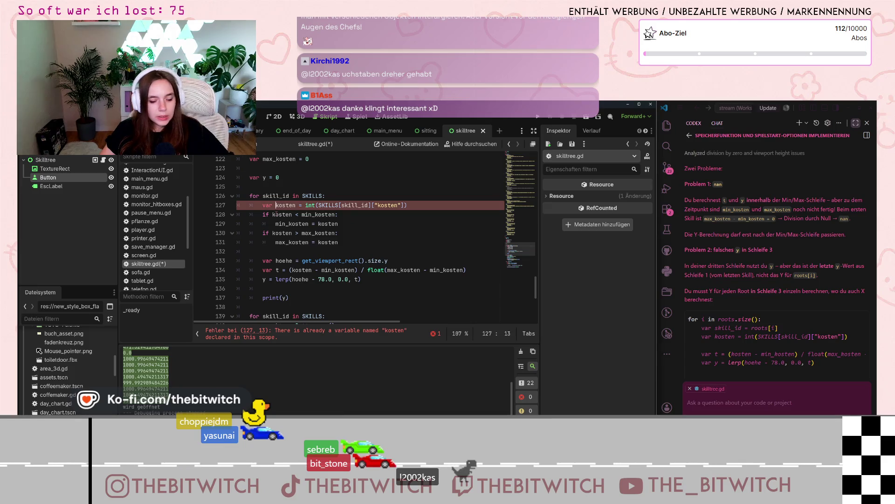
{"action": "key", "text": "BackSpace"}
{"action": "key", "text": "BackSpace"}
{"action": "key", "text": "BackSpace"}
{"action": "left_click_drag", "start_coordinate": [362, 279], "coordinate": [258, 261]}
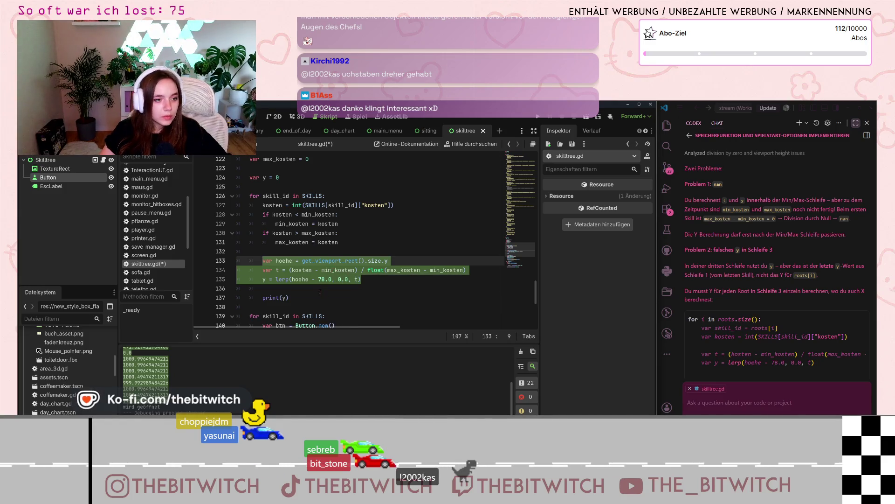
- Move the hoehe, t and y calculation above the skill_buttons[roots[i]].position assignment
{"action": "key", "text": "ctrl+x"}
{"action": "scroll", "coordinate": [322, 291], "scroll_direction": "down", "scroll_amount": 5}
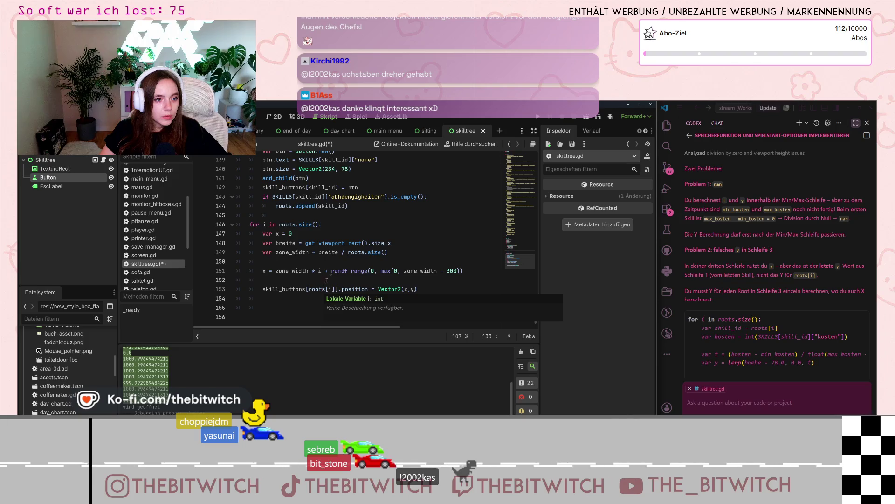
{"action": "left_click", "coordinate": [324, 281]}
{"action": "key", "text": "Return"}
{"action": "key", "text": "Return"}
{"action": "key", "text": "Return"}
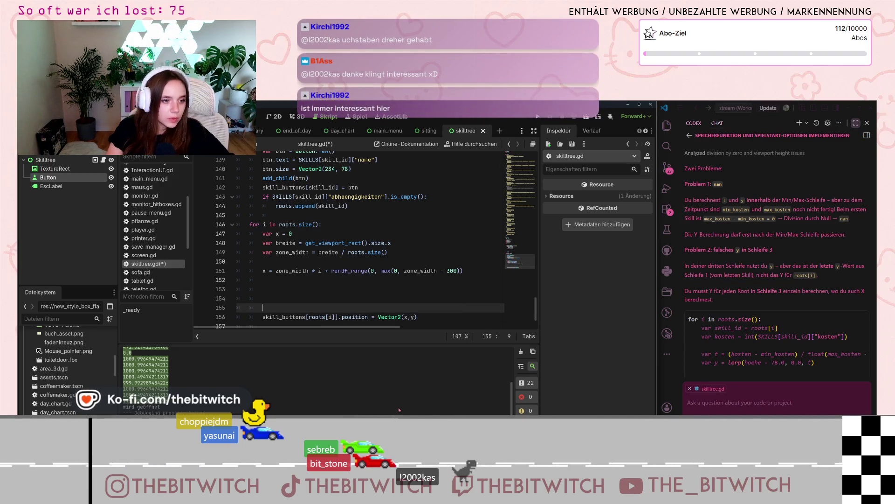
{"action": "key", "text": "ctrl+v"}
- Delete the leftover print(y) line and its surrounding blank lines
{"action": "scroll", "coordinate": [390, 289], "scroll_direction": "up", "scroll_amount": 5}
{"action": "left_click", "coordinate": [301, 317]}
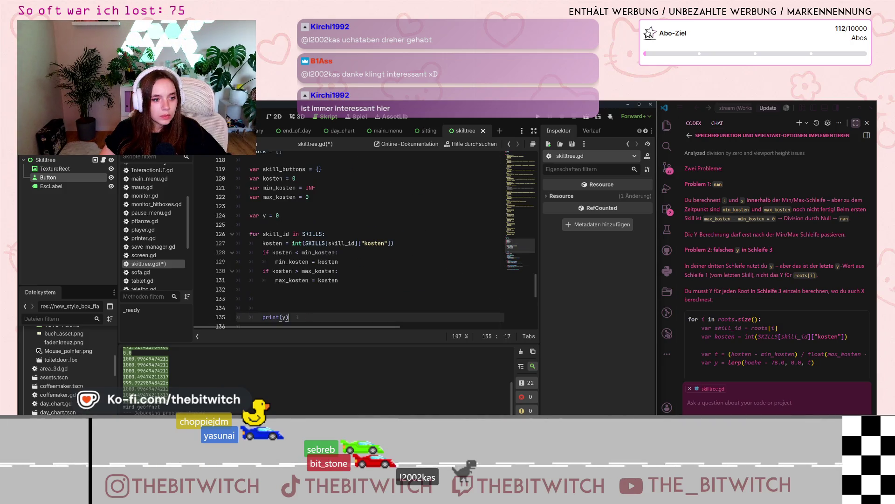
{"action": "left_click_drag", "start_coordinate": [301, 317], "coordinate": [257, 291]}
{"action": "key", "text": "BackSpace"}
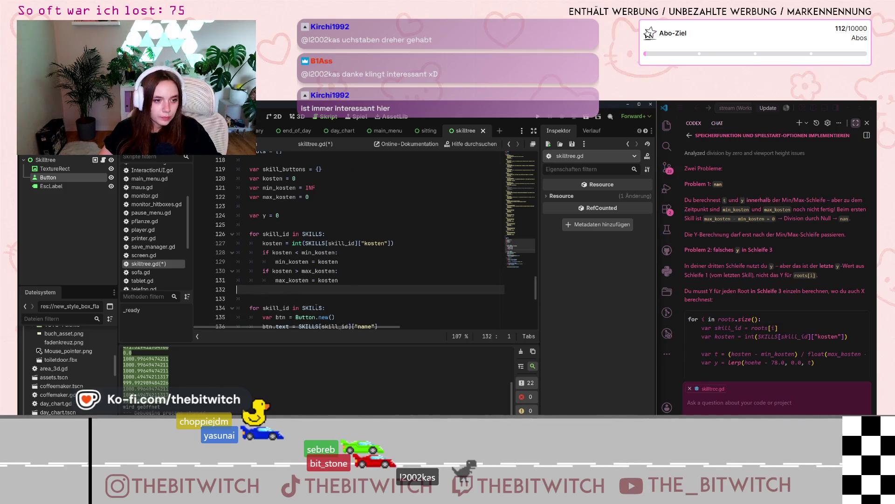
{"action": "key", "text": "BackSpace"}
{"action": "key", "text": "BackSpace"}
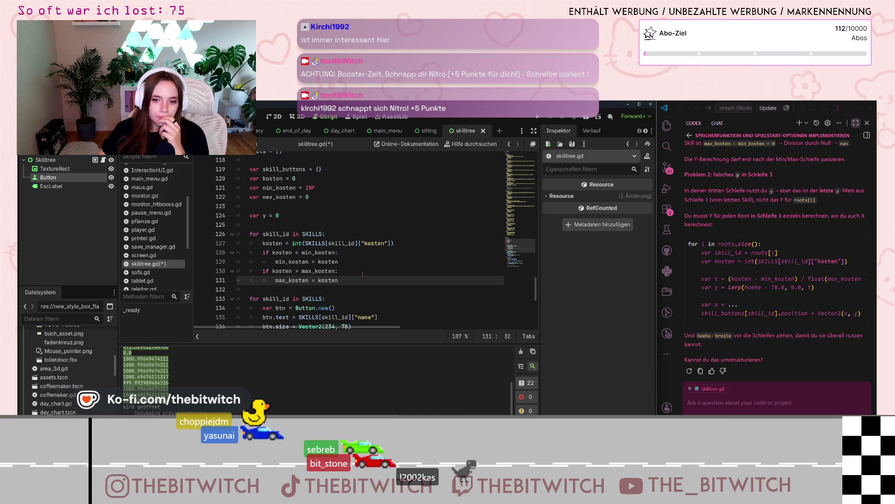
{"action": "scroll", "coordinate": [368, 273], "scroll_direction": "down", "scroll_amount": 5}
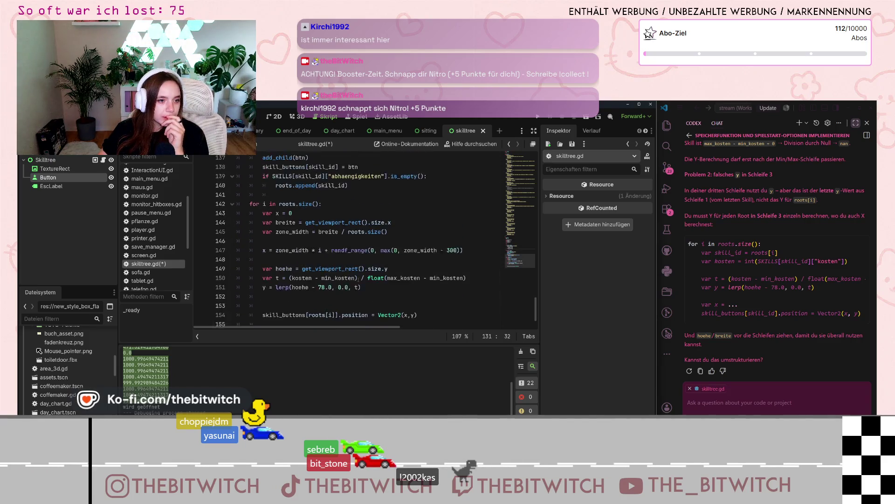
- Move the hoehe declaration out of the roots loop to the top of _ready()
{"action": "left_click_drag", "start_coordinate": [387, 299], "coordinate": [262, 299]}
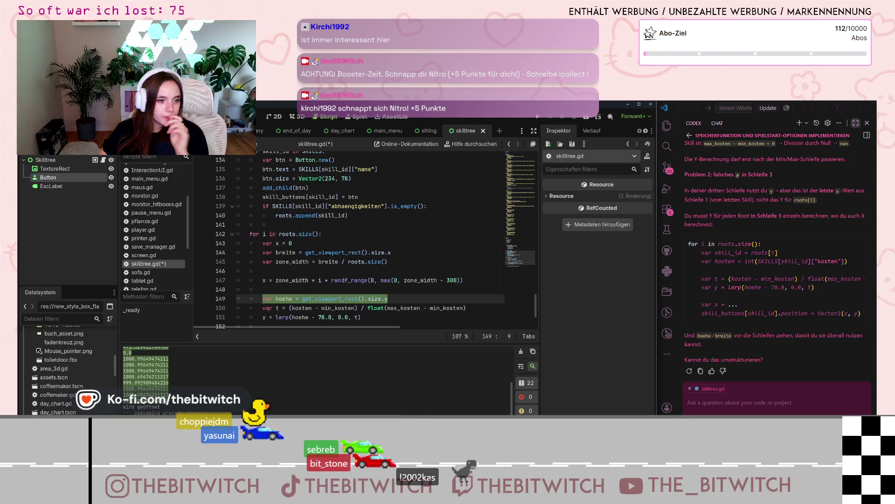
{"action": "key", "text": "ctrl+x"}
{"action": "scroll", "coordinate": [299, 294], "scroll_direction": "up", "scroll_amount": 8}
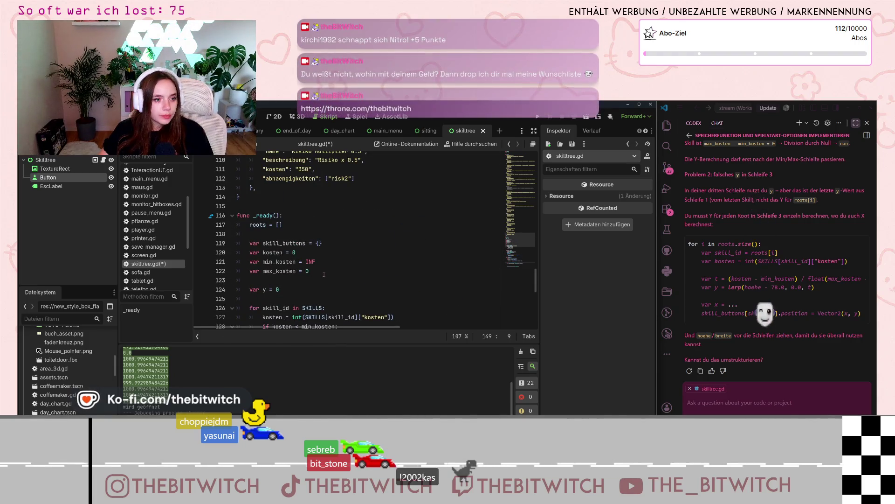
{"action": "left_click", "coordinate": [310, 285]}
{"action": "key", "text": "ctrl+v"}
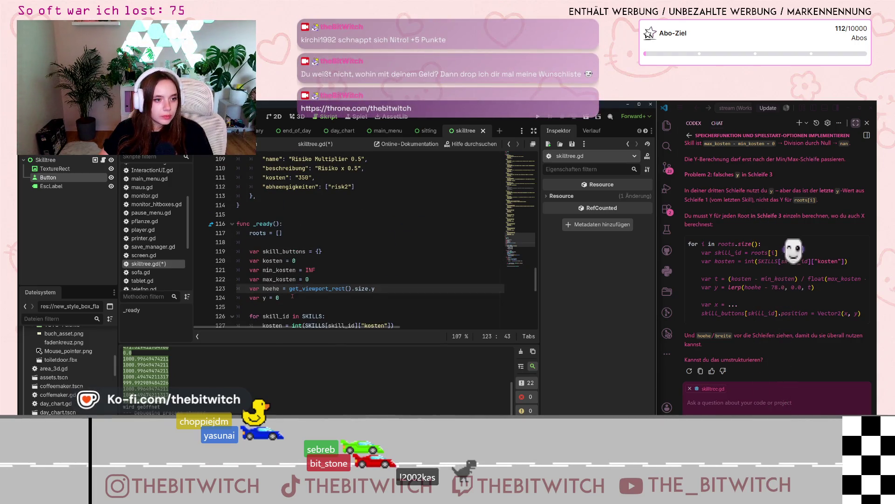
- Move the breite declaration from line 144 to just below hoehe, then save skilltree.gd
{"action": "scroll", "coordinate": [298, 296], "scroll_direction": "down", "scroll_amount": 4}
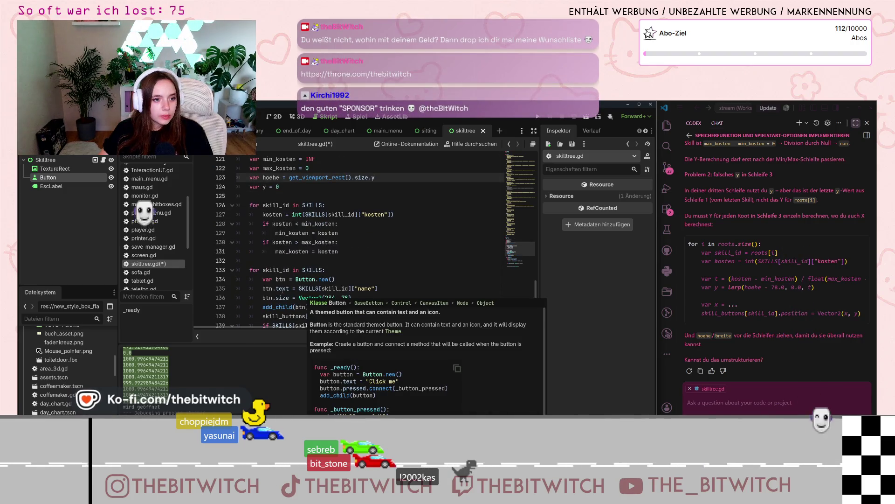
{"action": "scroll", "coordinate": [281, 290], "scroll_direction": "down", "scroll_amount": 5}
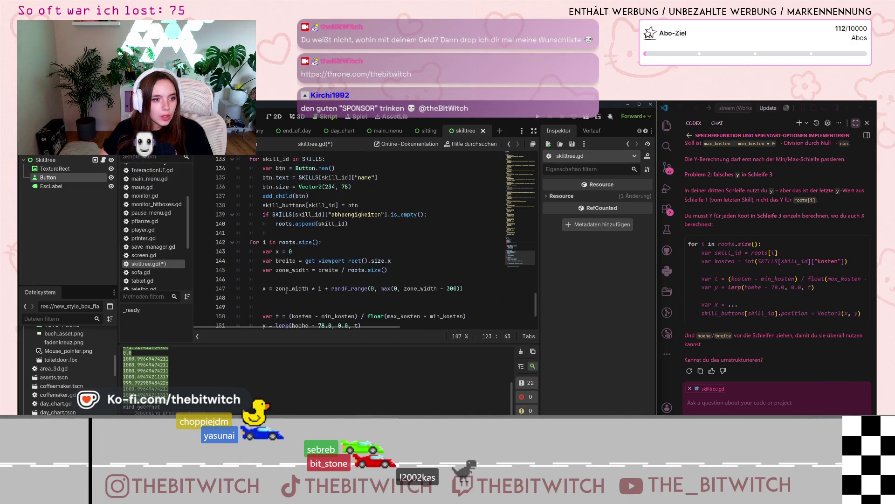
{"action": "mouse_move", "coordinate": [397, 233]}
{"action": "left_mouse_down"}
{"action": "mouse_move", "coordinate": [294, 241]}
{"action": "mouse_move", "coordinate": [266, 233]}
{"action": "left_mouse_up"}
{"action": "key", "text": "ctrl+x"}
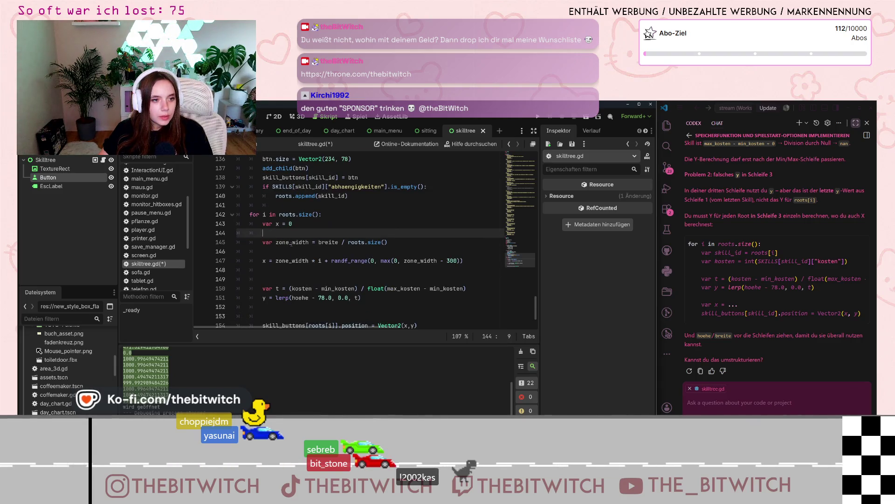
{"action": "scroll", "coordinate": [354, 293], "scroll_direction": "up", "scroll_amount": 9}
{"action": "left_click", "coordinate": [402, 290]}
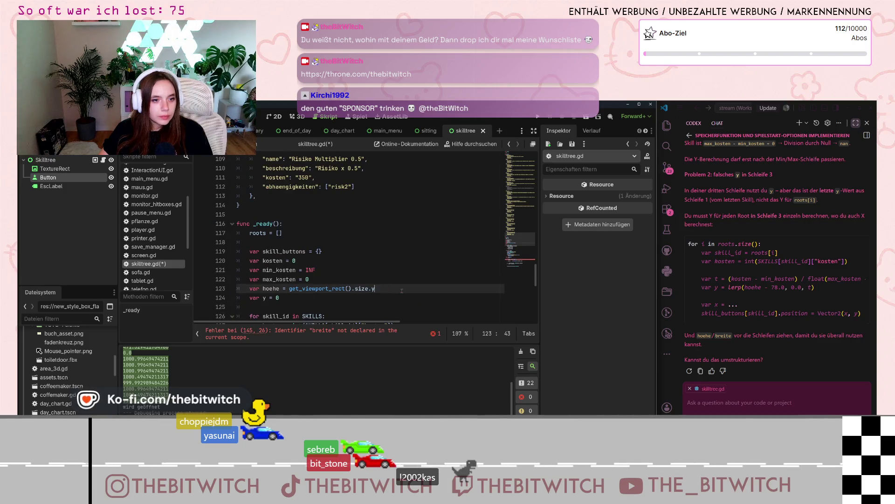
{"action": "key", "text": "Return"}
{"action": "key", "text": "ctrl+v"}
{"action": "left_click", "coordinate": [400, 278]}
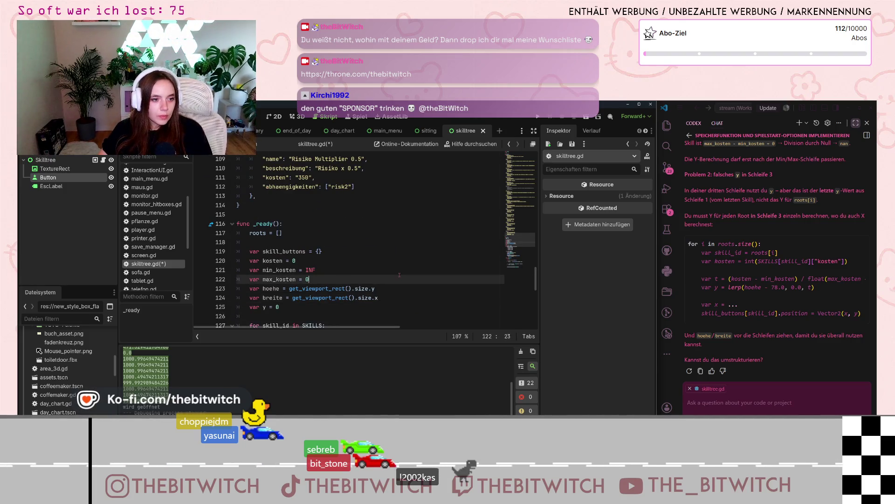
{"action": "key", "text": "ctrl+s"}
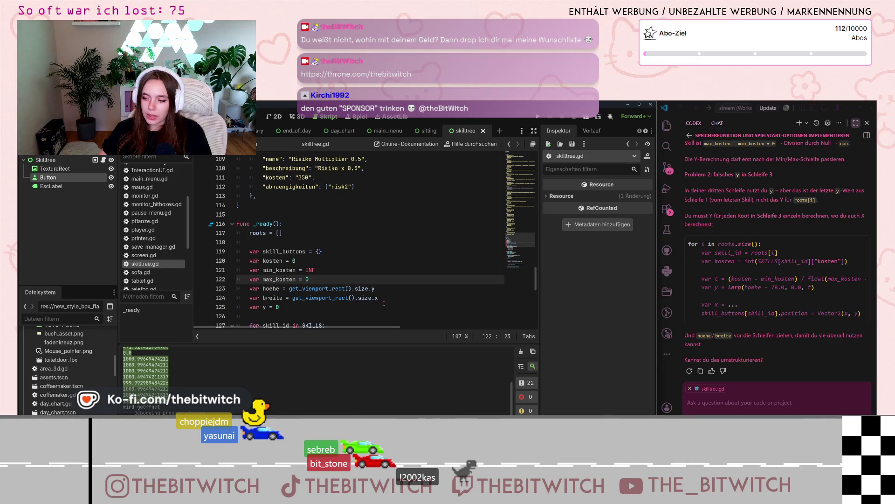
- Remove the blank line before the root button's position assignment
{"action": "scroll", "coordinate": [362, 239], "scroll_direction": "down", "scroll_amount": 10}
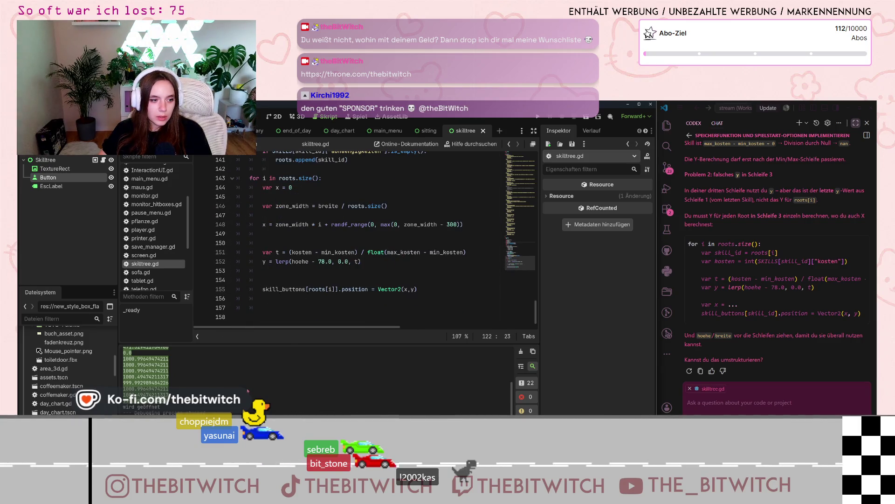
{"action": "left_click", "coordinate": [362, 237]}
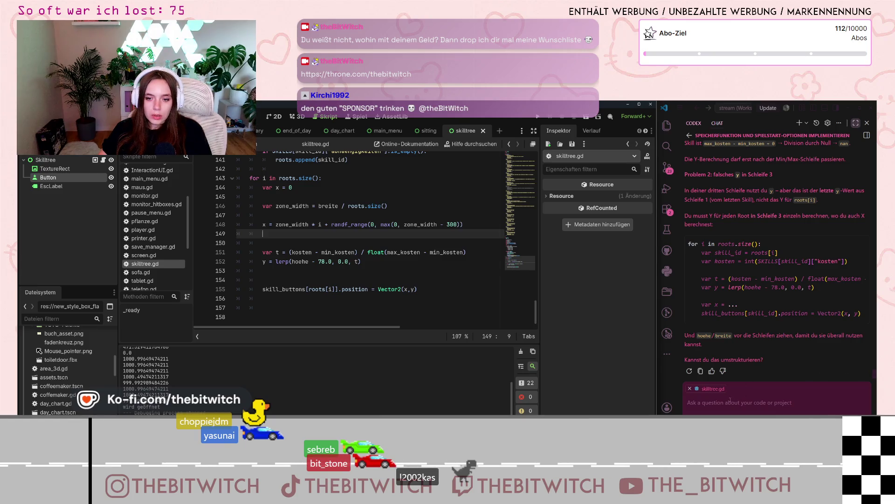
{"action": "left_click", "coordinate": [285, 281]}
{"action": "key", "text": "ctrl+shift+k"}
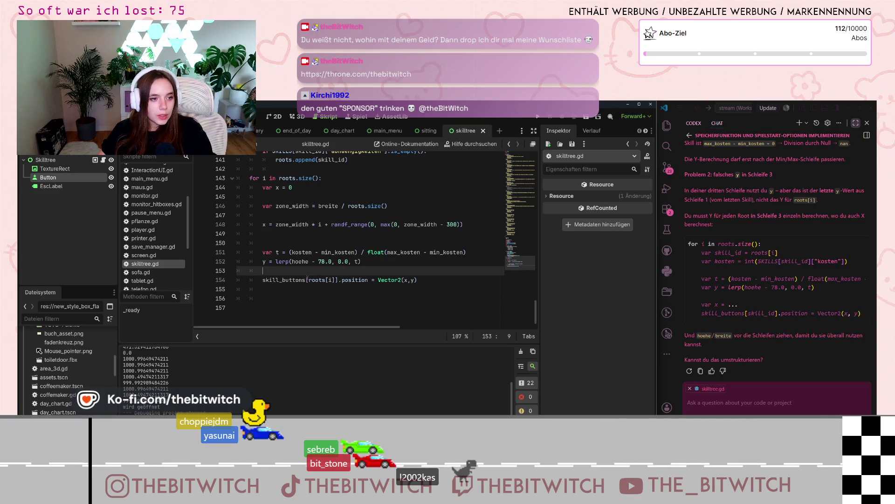
- Add print(x, y) after the position assignment, then save and launch the game
{"action": "left_click", "coordinate": [371, 294]}
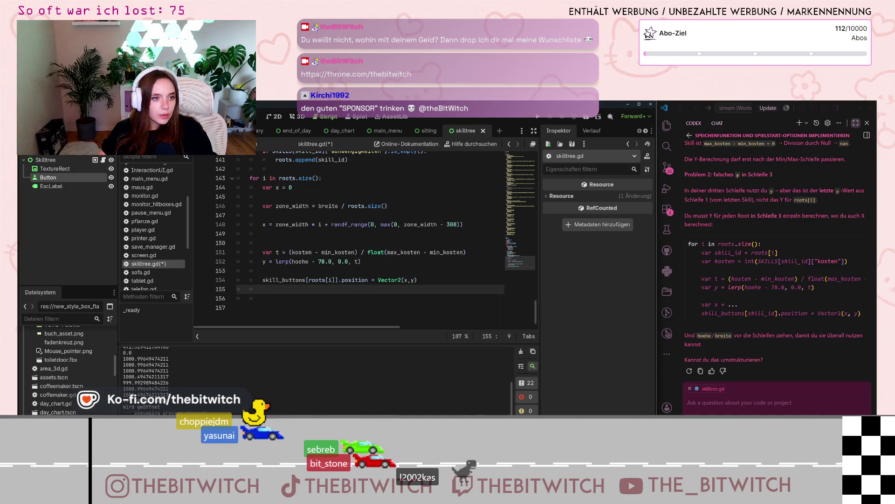
{"action": "key", "text": "Return"}
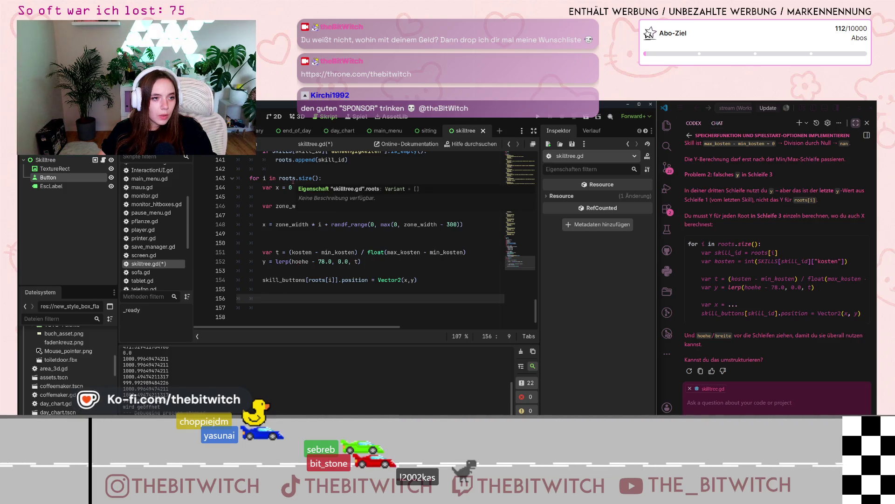
{"action": "scroll", "coordinate": [275, 238], "scroll_direction": "up", "scroll_amount": 2}
{"action": "scroll", "coordinate": [276, 238], "scroll_direction": "down", "scroll_amount": 2}
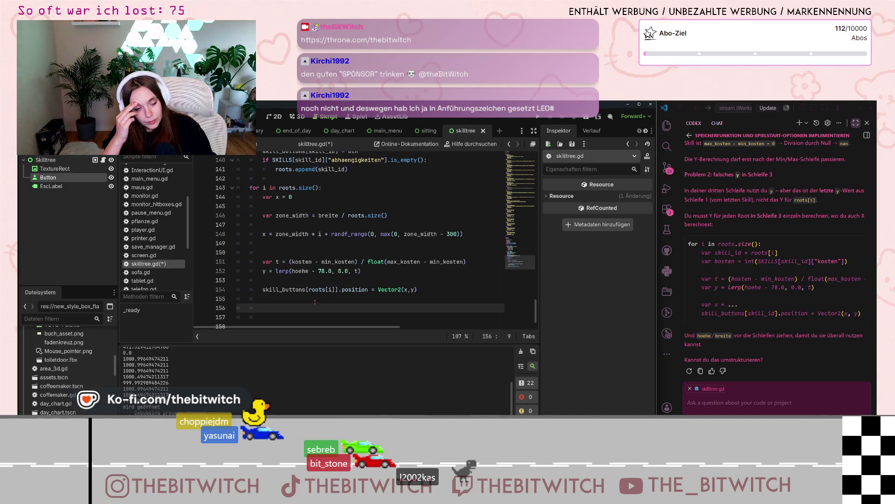
{"action": "type", "text": "print"}
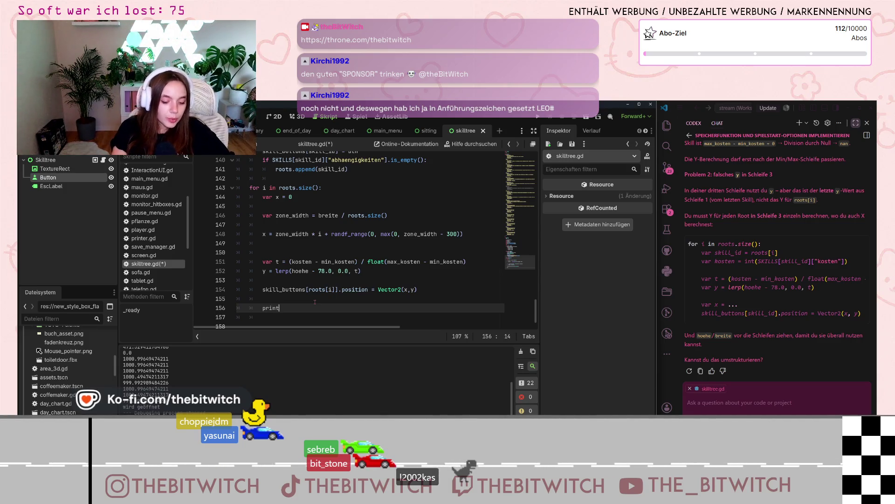
{"action": "type", "text": "(x, "}
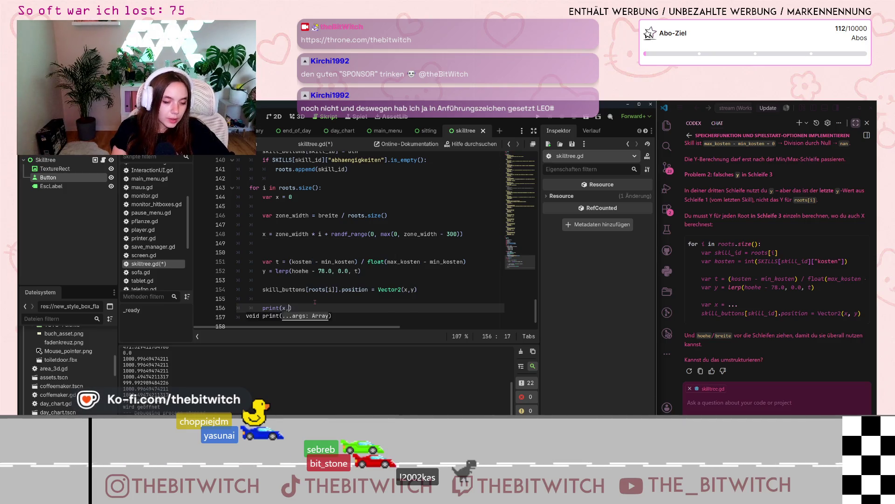
{"action": "type", "text": "y"}
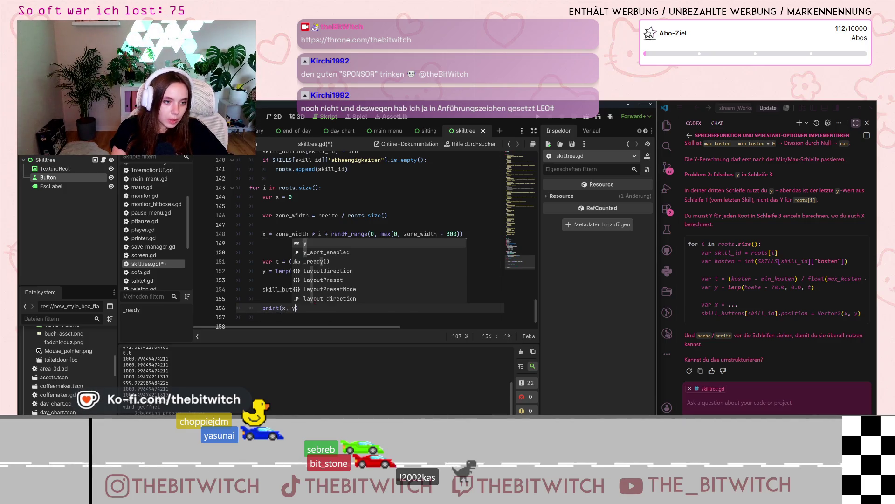
{"action": "key", "text": "Escape"}
{"action": "key", "text": "Up"}
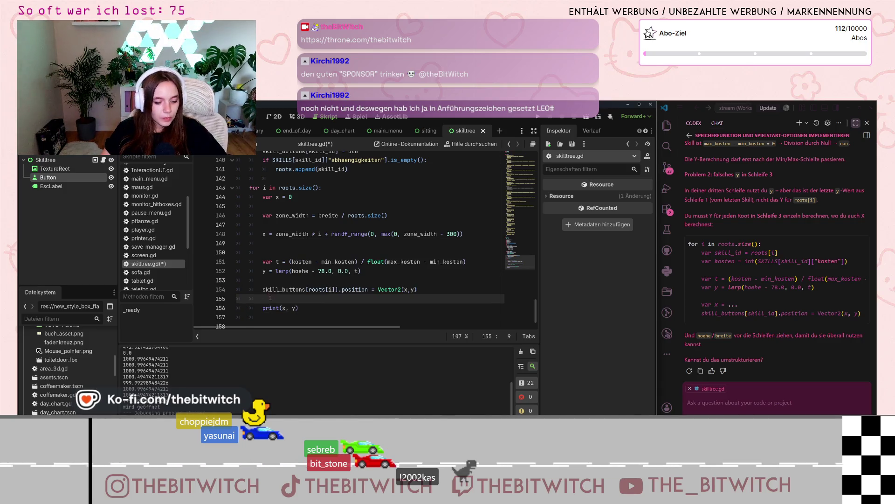
{"action": "key", "text": "ctrl+s"}
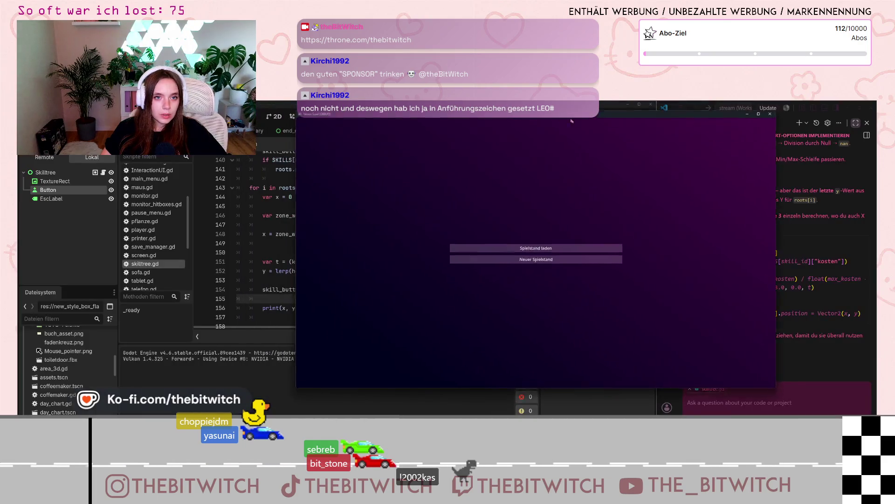
- Start a new save, see y printed as about 999.99, then return to the print line
{"action": "key", "text": "Return"}
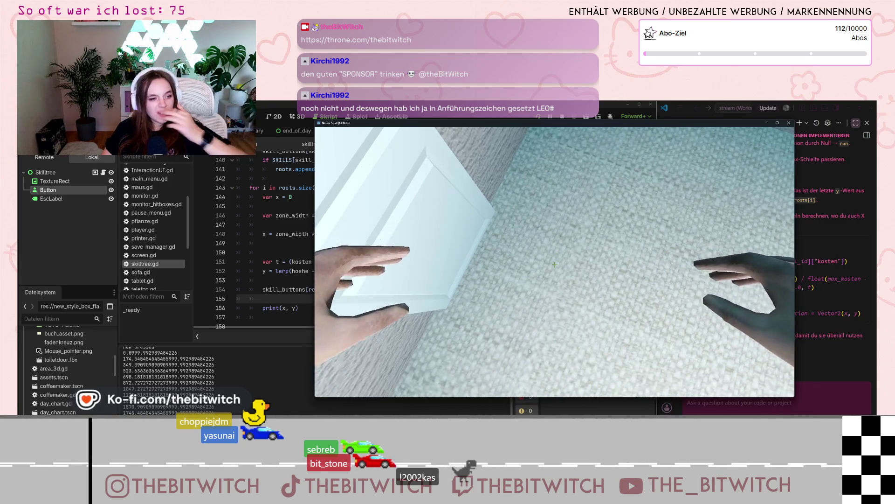
{"action": "key", "text": "Escape"}
{"action": "left_click", "coordinate": [298, 302]}
{"action": "left_click", "coordinate": [286, 307]}
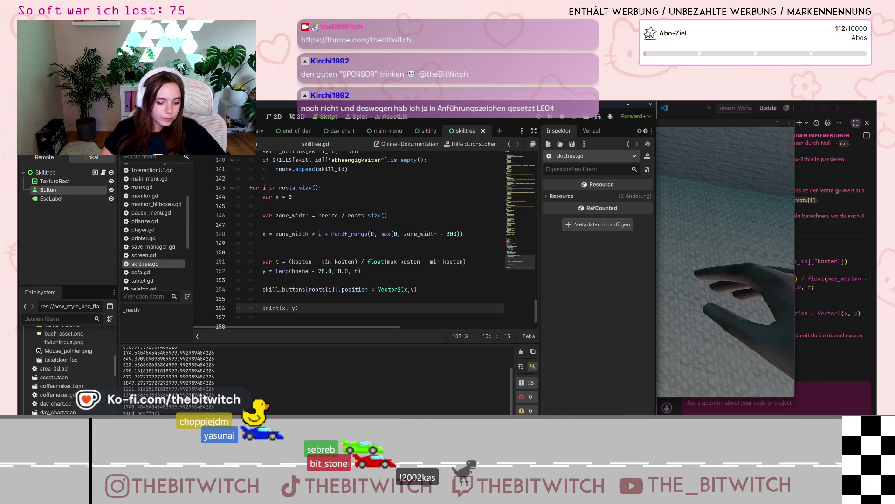
- Wrap x and y each in str() inside the print call
{"action": "type", "text": "str("}
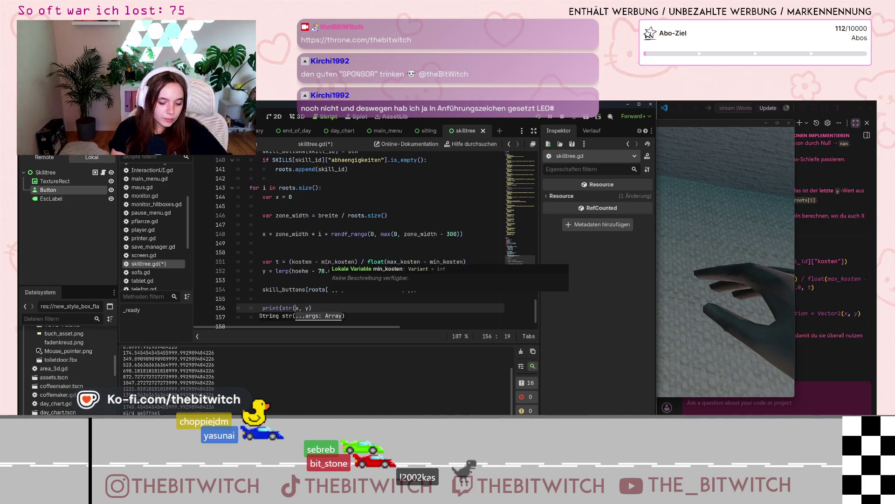
{"action": "key", "text": "Right"}
{"action": "scroll", "coordinate": [326, 262], "scroll_direction": "up", "scroll_amount": 1}
{"action": "type", "text": "), "}
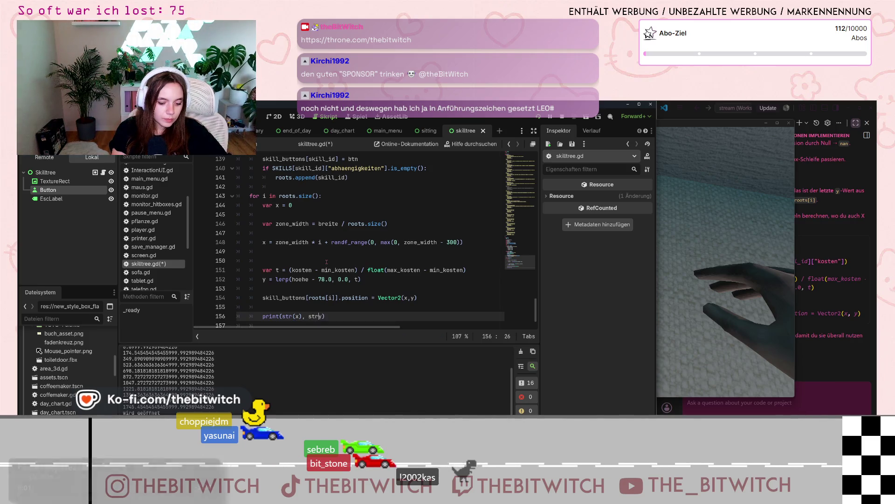
{"action": "type", "text": "str(y"}
{"action": "key", "text": "Right"}
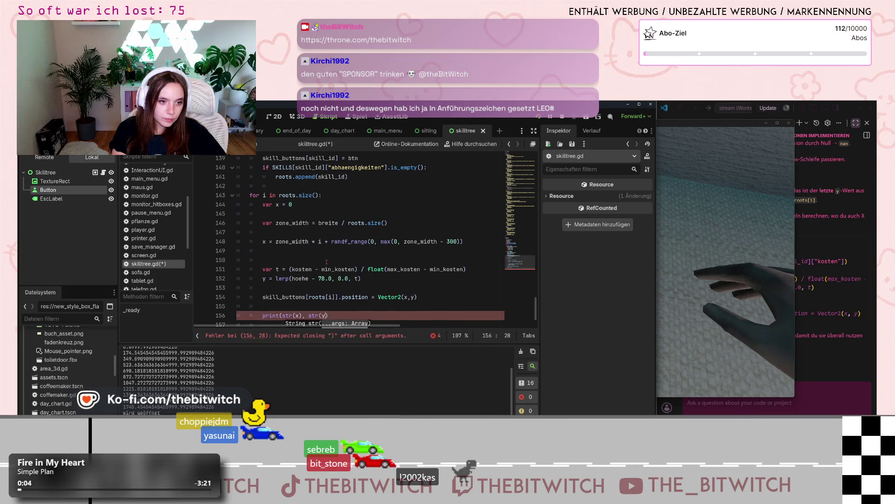
{"action": "type", "text": ")"}
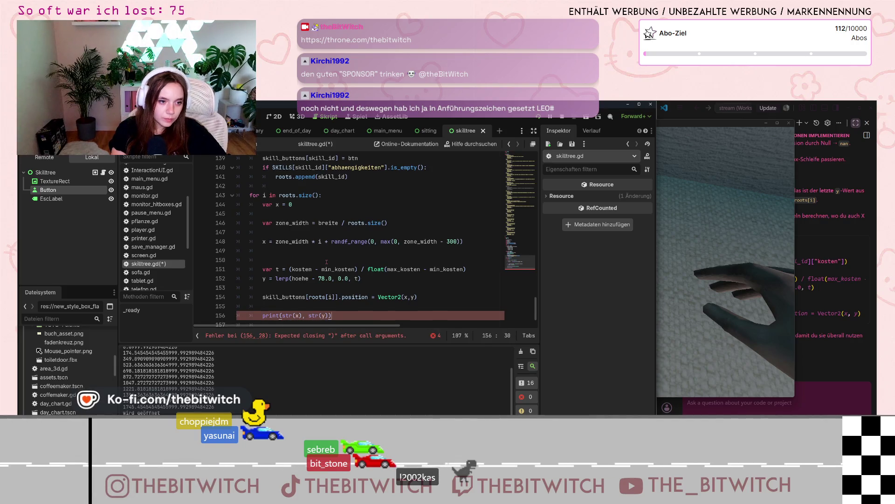
- Join the values as str(x)+ " " + str(y), save the script and stop the game
{"action": "key", "text": "Left"}
{"action": "key", "text": "BackSpace"}
{"action": "type", "text": "+"}
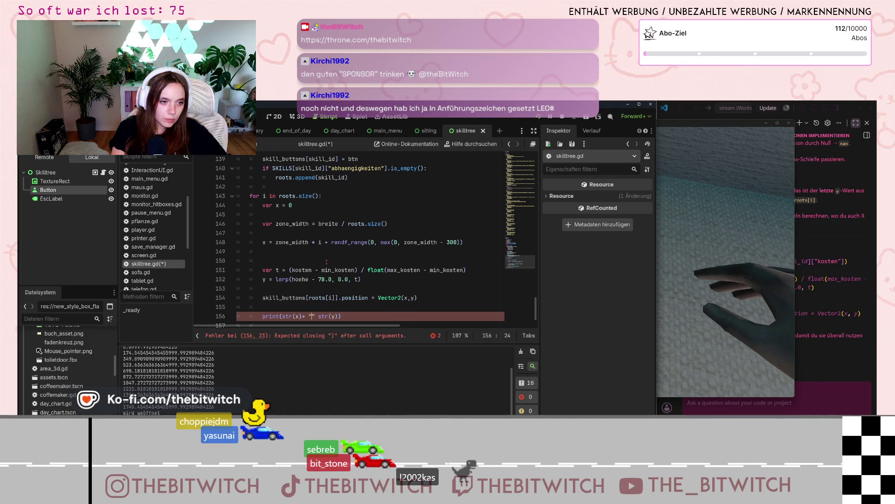
{"action": "type", "text": "+"}
{"action": "left_click", "coordinate": [341, 270]}
{"action": "key", "text": "ctrl+s"}
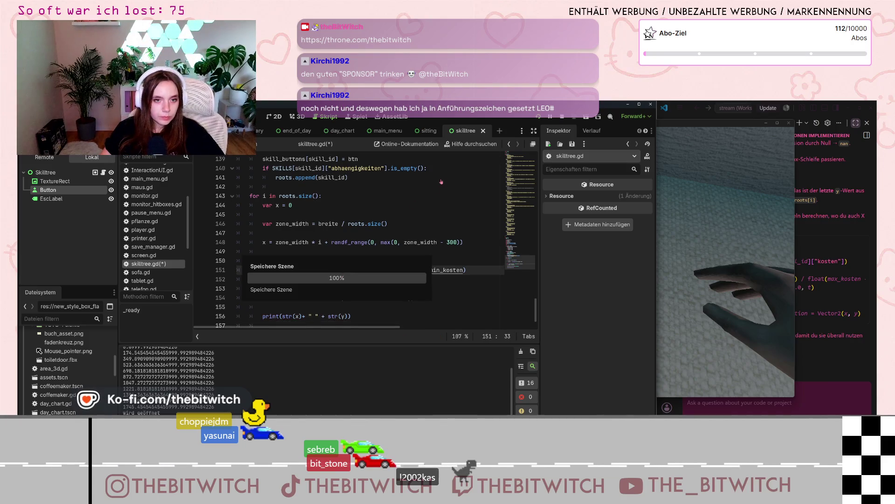
{"action": "left_click", "coordinate": [562, 117]}
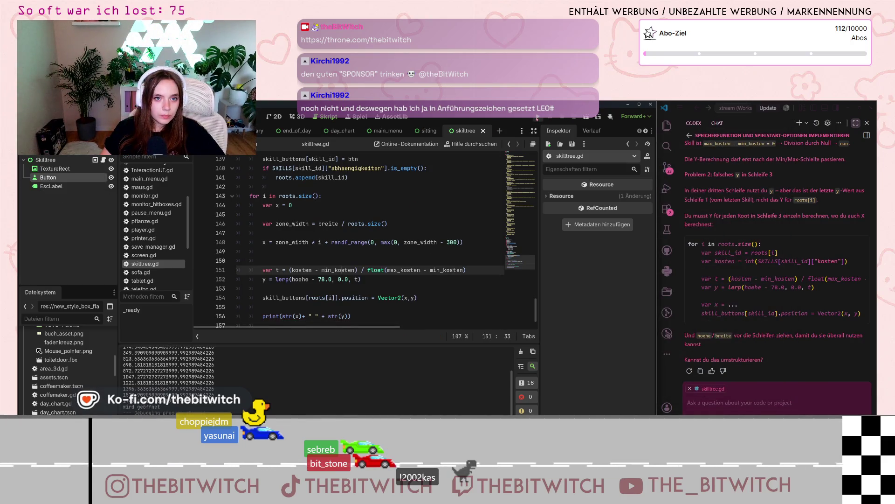
- Rerun the game with a new save and quit; output shows pairs like 349.09 999.99
{"action": "left_click", "coordinate": [538, 118]}
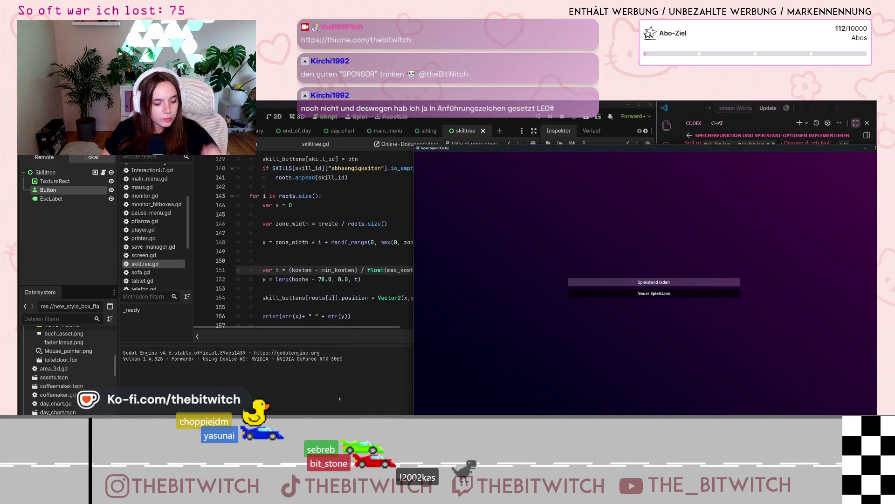
{"action": "left_click", "coordinate": [655, 294]}
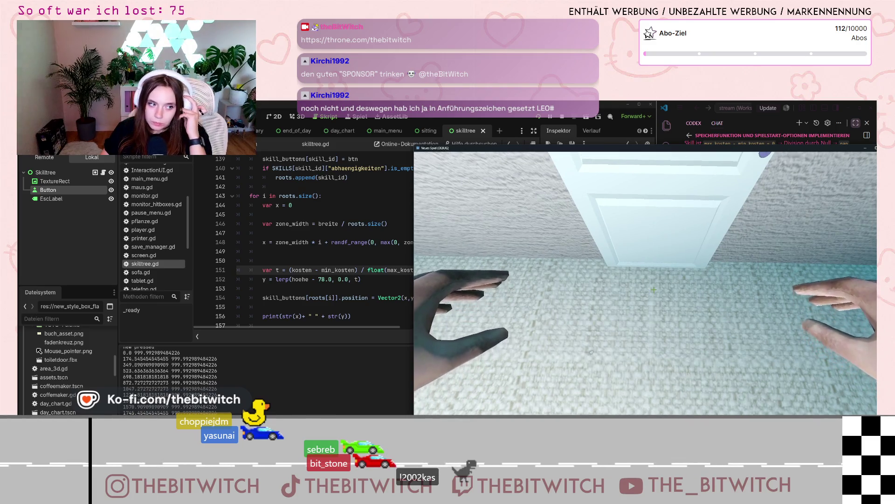
{"action": "mouse_move", "coordinate": [654, 290]}
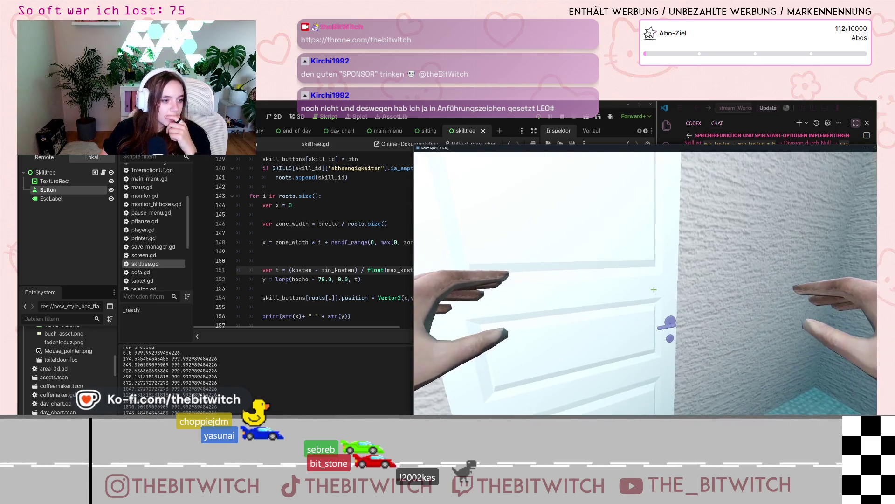
{"action": "key", "text": "Escape"}
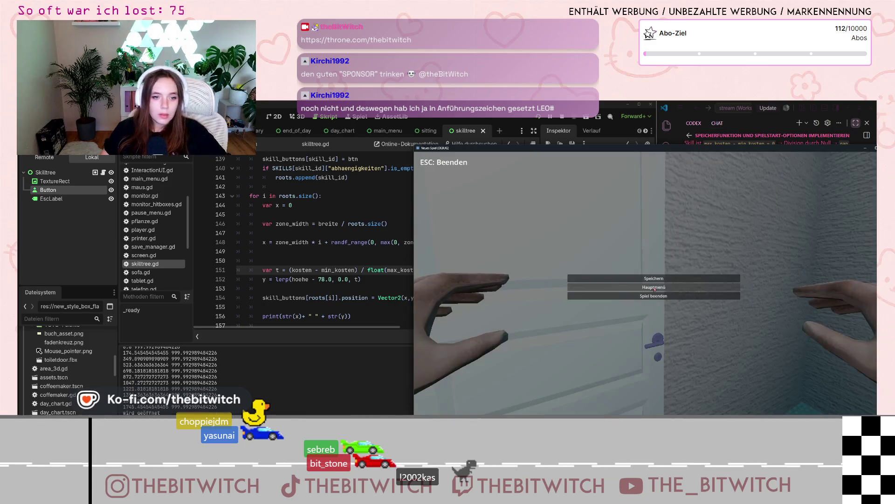
{"action": "left_click", "coordinate": [621, 294]}
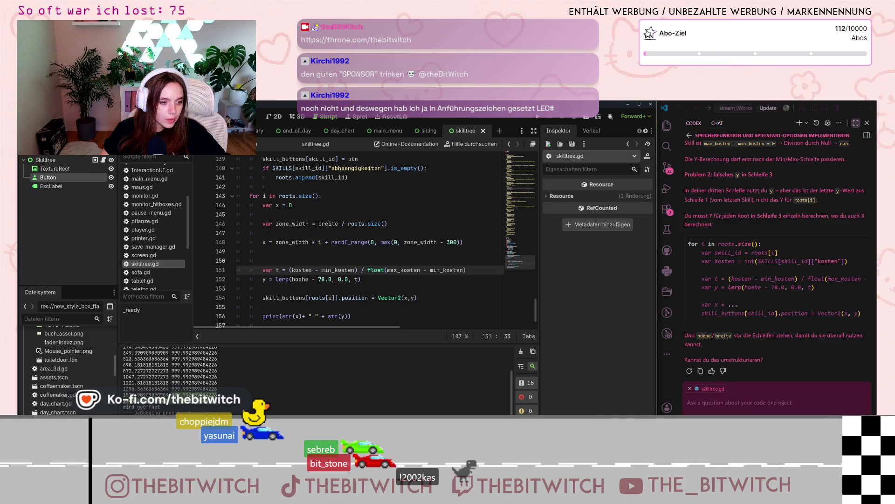
- Tell Codex 'y ist immer noch nur 999.992989484226'
{"action": "left_click", "coordinate": [730, 410]}
{"action": "type", "text": "y ist i"}
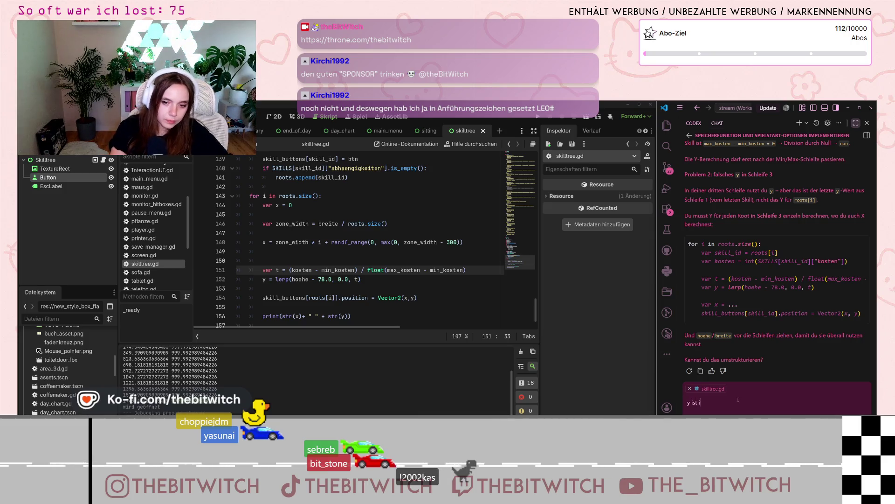
{"action": "type", "text": "mmer noch nur 999.992989484226"}
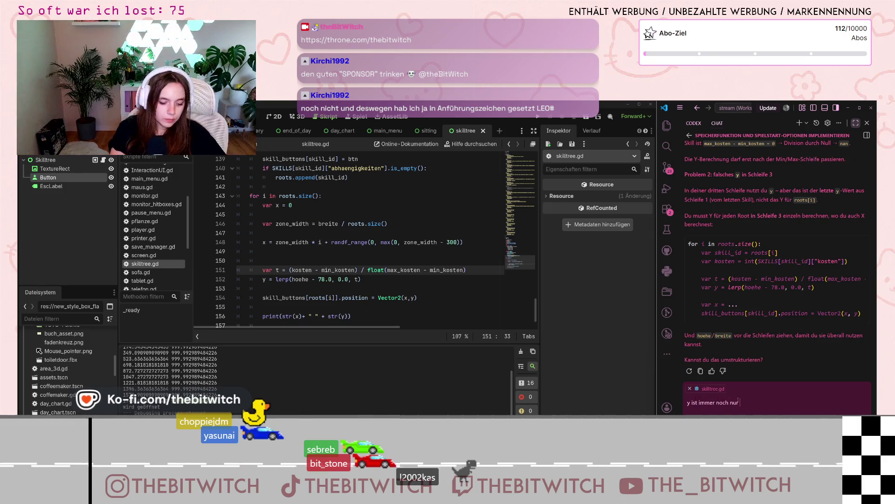
{"action": "key", "text": "Return"}
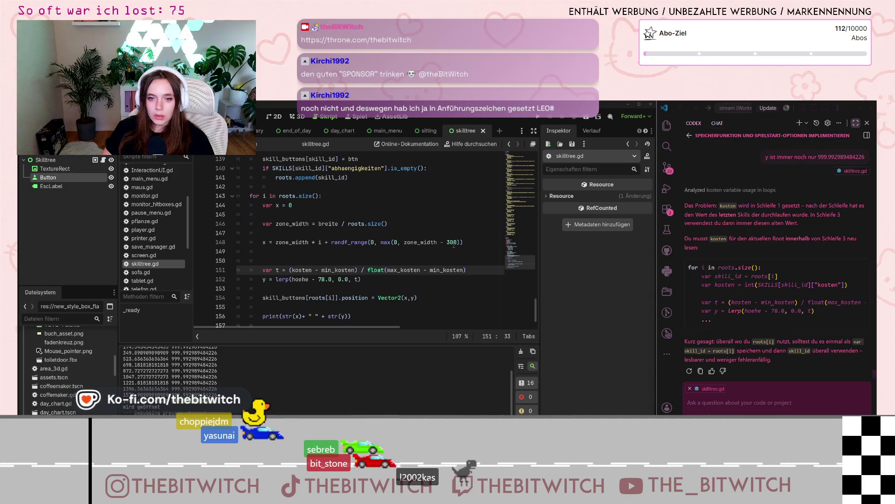
{"action": "scroll", "coordinate": [455, 246], "scroll_direction": "up", "scroll_amount": 5}
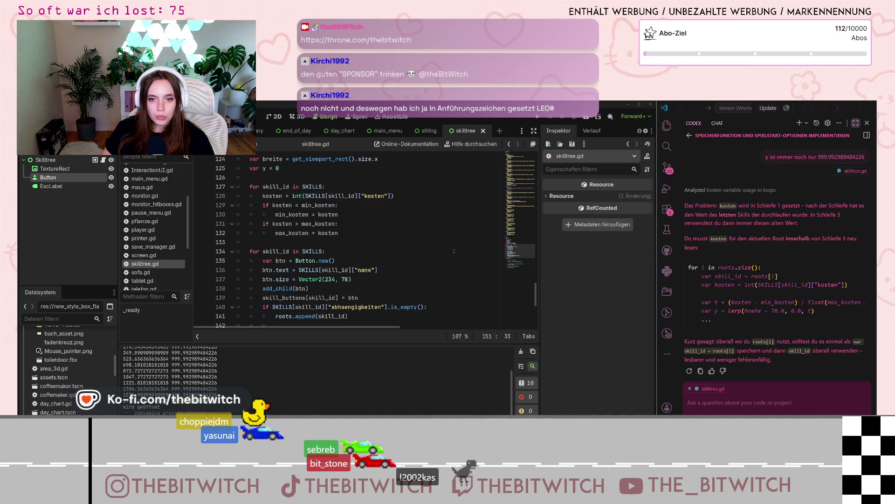
{"action": "scroll", "coordinate": [437, 264], "scroll_direction": "down", "scroll_amount": 2}
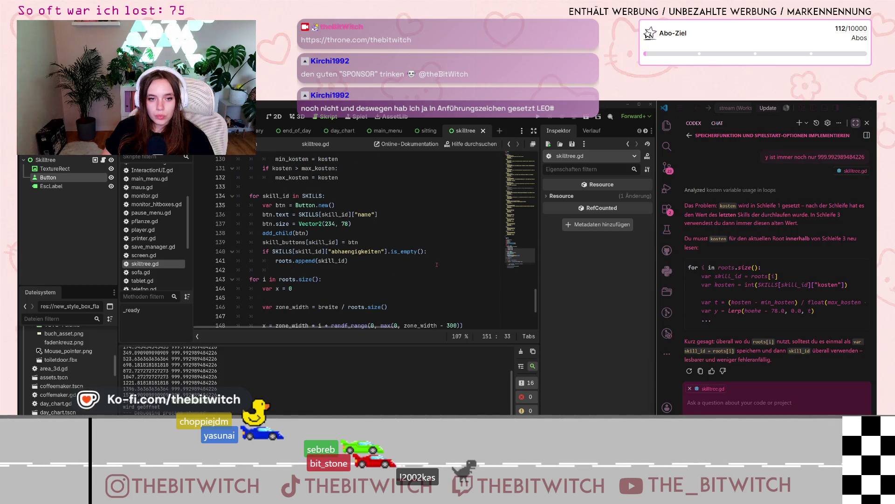
{"action": "scroll", "coordinate": [437, 265], "scroll_direction": "up", "scroll_amount": 2}
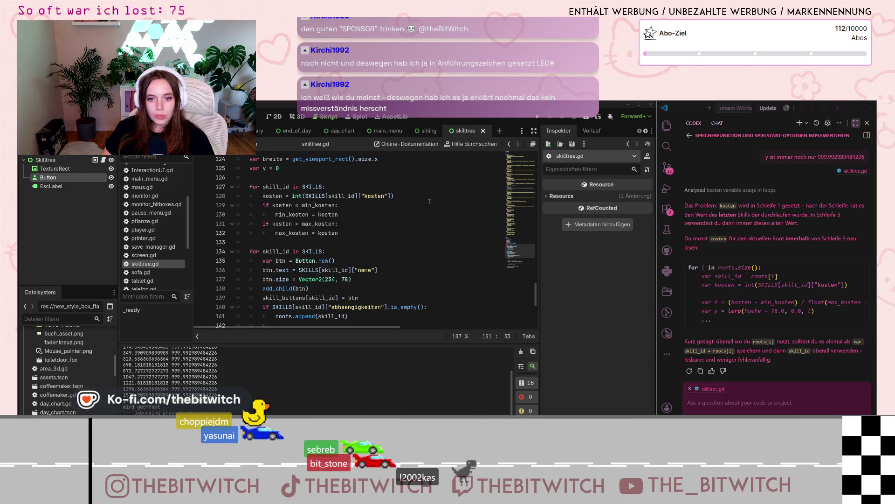
{"action": "left_click_drag", "start_coordinate": [400, 196], "coordinate": [263, 196]}
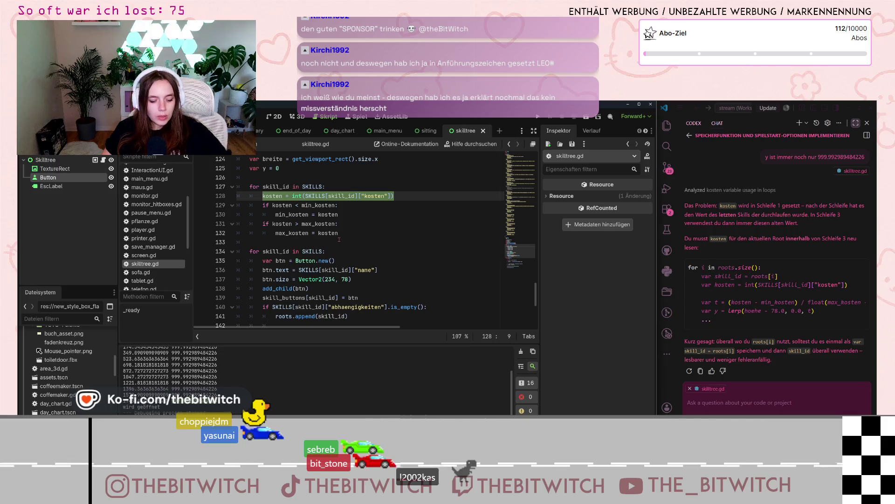
{"action": "scroll", "coordinate": [344, 242], "scroll_direction": "down", "scroll_amount": 3}
{"action": "scroll", "coordinate": [349, 246], "scroll_direction": "down", "scroll_amount": 1}
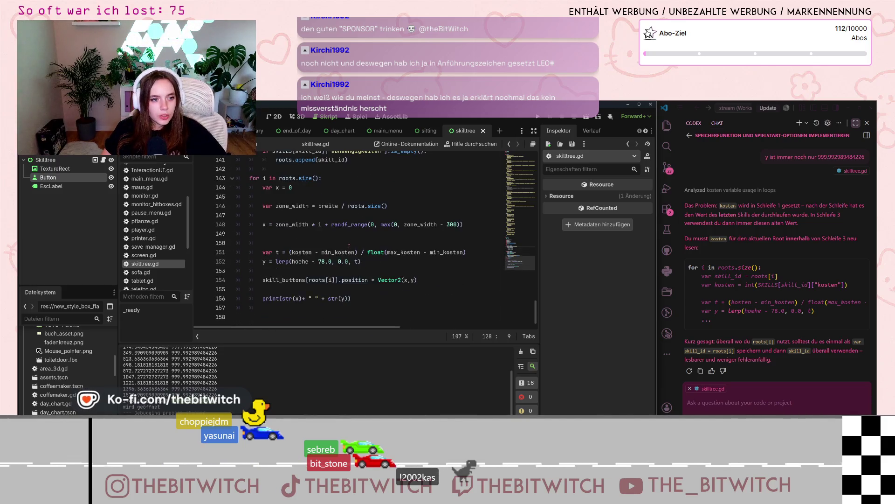
{"action": "scroll", "coordinate": [349, 246], "scroll_direction": "down", "scroll_amount": 1}
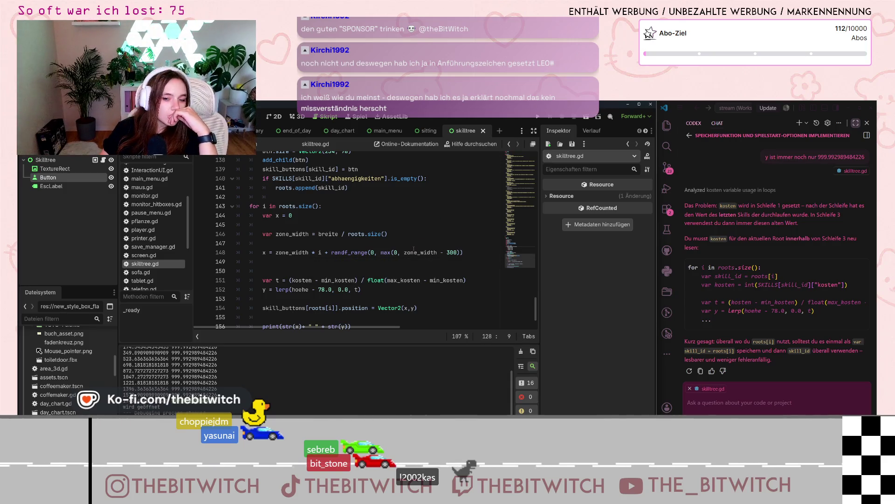
{"action": "scroll", "coordinate": [421, 231], "scroll_direction": "up", "scroll_amount": 2}
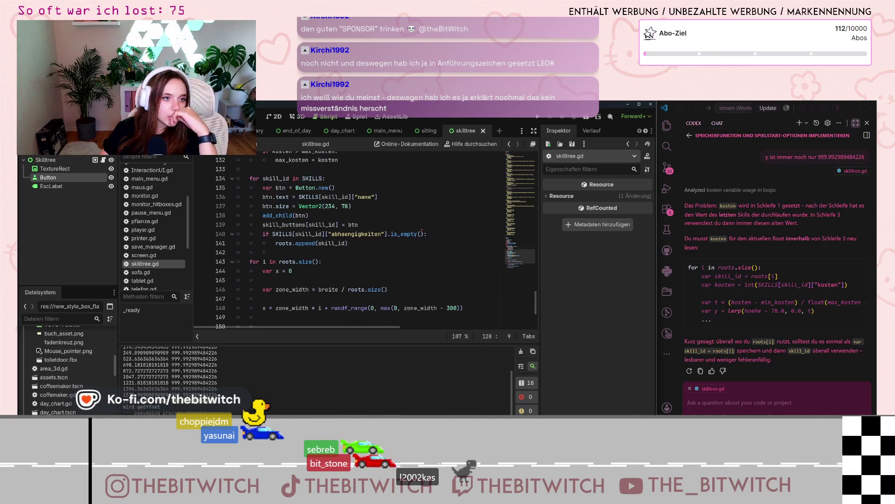
{"action": "scroll", "coordinate": [421, 231], "scroll_direction": "up", "scroll_amount": 1}
{"action": "scroll", "coordinate": [422, 231], "scroll_direction": "up", "scroll_amount": 6}
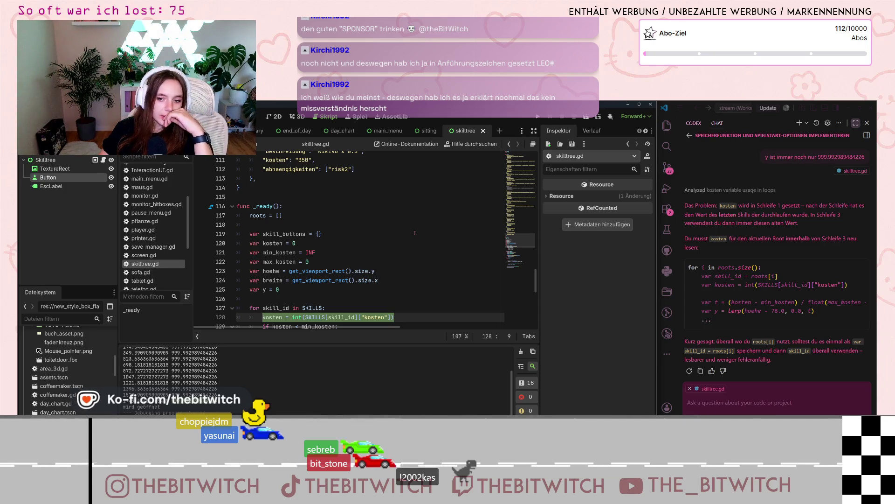
{"action": "left_click", "coordinate": [805, 406]}
- Send Codex the follow-up message 'check ich'
{"action": "type", "text": "chec"}
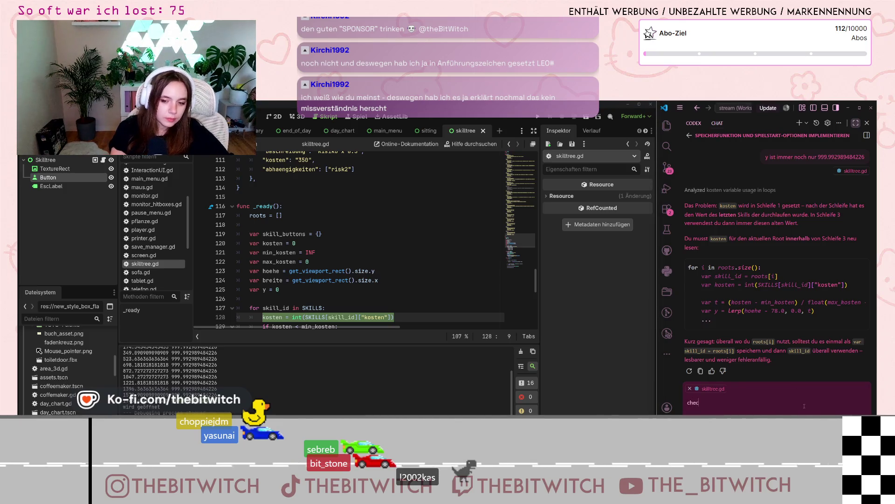
{"action": "type", "text": "k ich"}
{"action": "key", "text": "Return"}
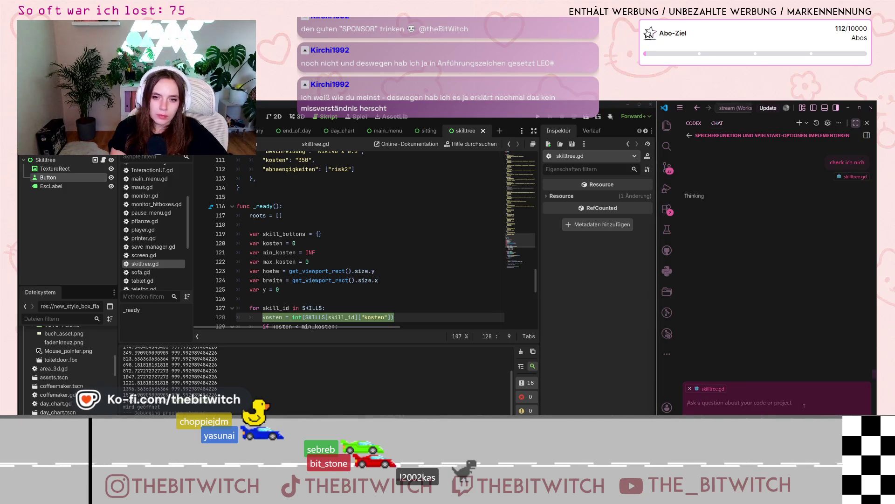
{"action": "mouse_move", "coordinate": [823, 169]}
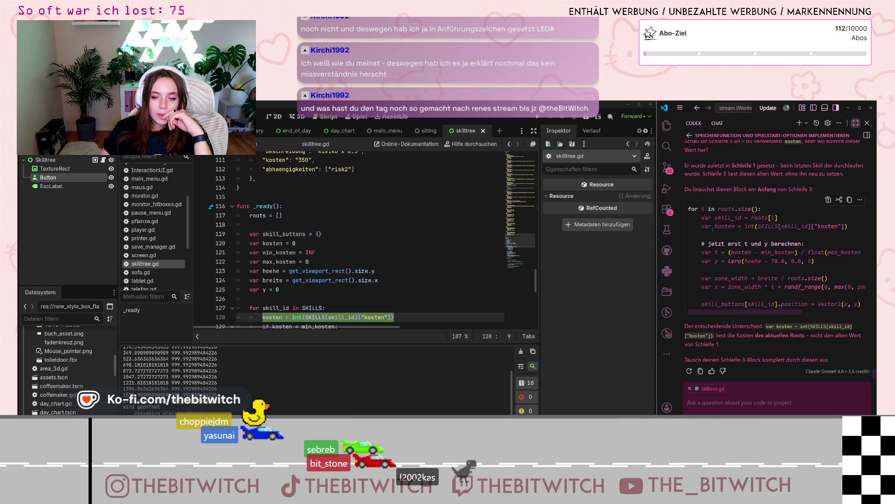
- Review Codex's replacement loop-3 block and select its skill_id and kosten lines
{"action": "scroll", "coordinate": [730, 312], "scroll_direction": "right", "scroll_amount": 3}
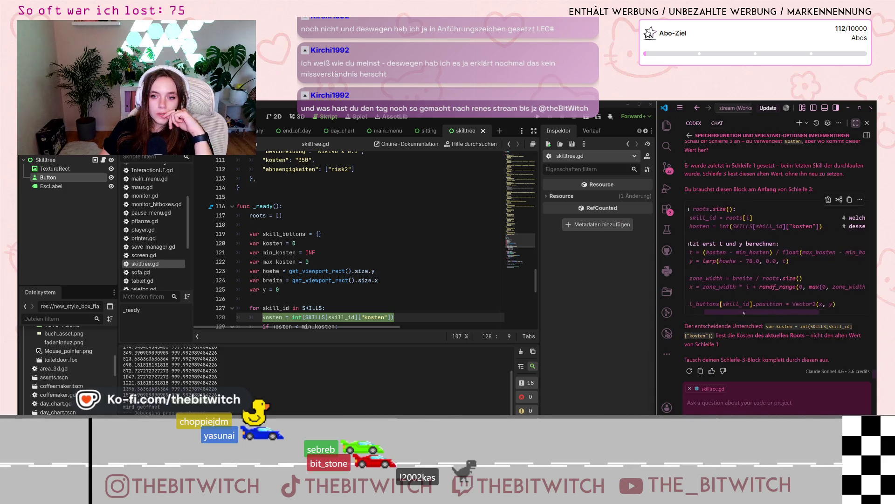
{"action": "scroll", "coordinate": [728, 261], "scroll_direction": "up", "scroll_amount": 2}
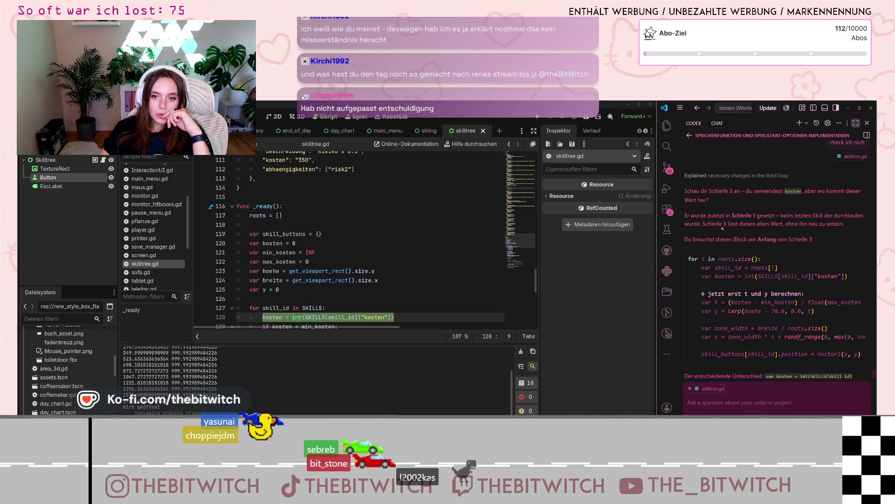
{"action": "scroll", "coordinate": [727, 234], "scroll_direction": "down", "scroll_amount": 1}
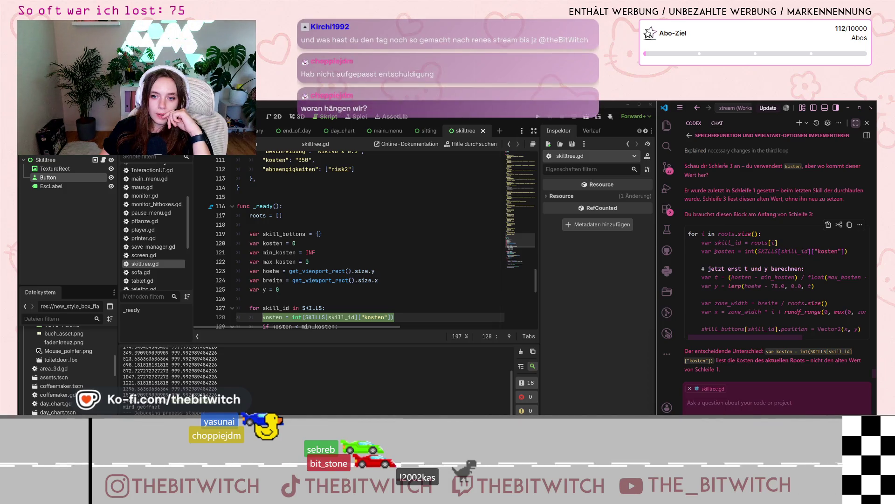
{"action": "left_click_drag", "start_coordinate": [702, 243], "coordinate": [847, 252]}
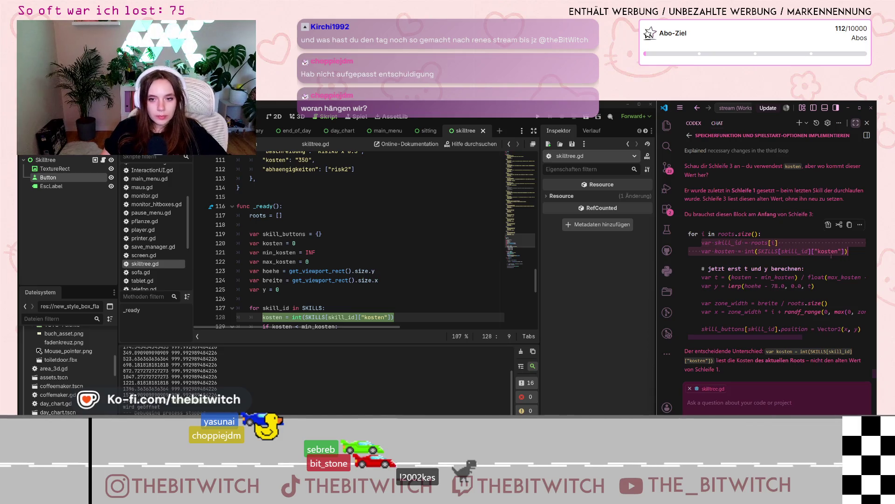
{"action": "scroll", "coordinate": [371, 246], "scroll_direction": "down", "scroll_amount": 9}
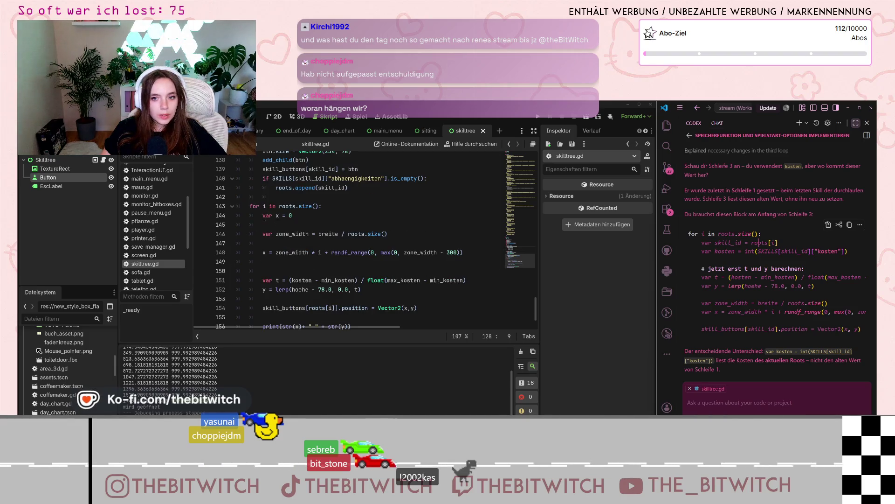
- Paste the skill_id and kosten lines above var x = 0 in the roots loop and indent them
{"action": "left_click", "coordinate": [262, 216]}
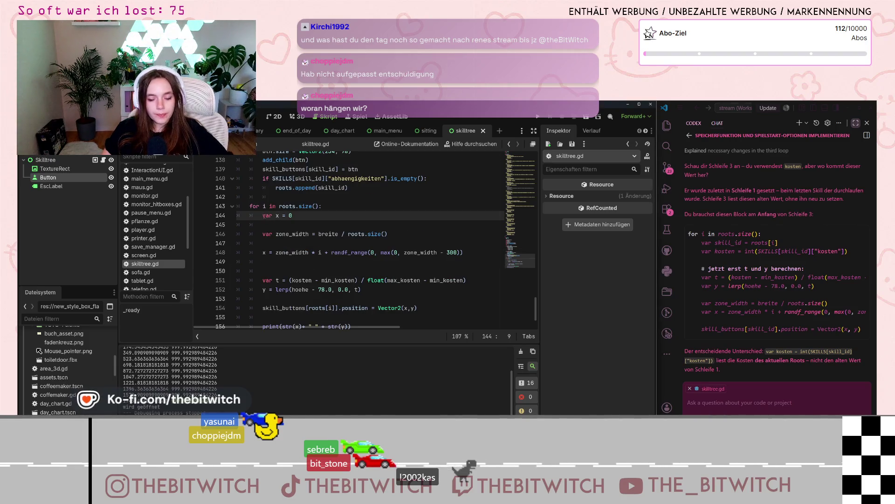
{"action": "key", "text": "Return"}
{"action": "left_click", "coordinate": [278, 216]}
{"action": "key", "text": "ctrl+v"}
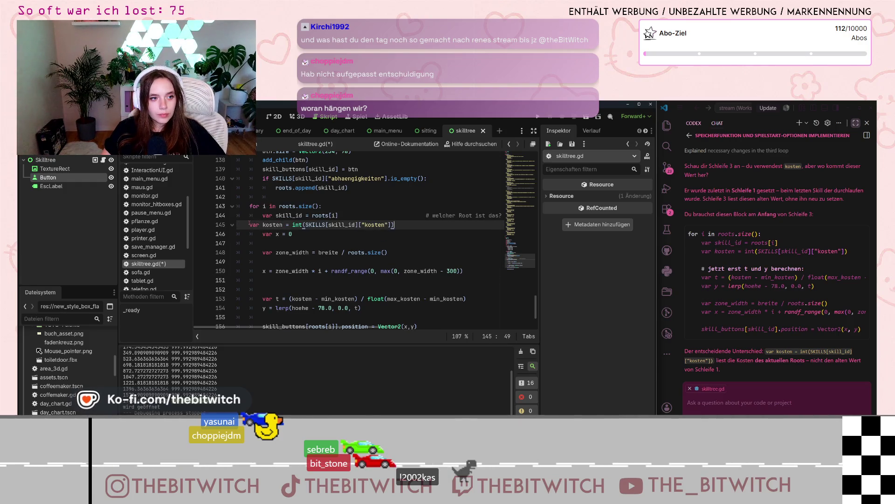
{"action": "key", "text": "Home"}
{"action": "key", "text": "Tab"}
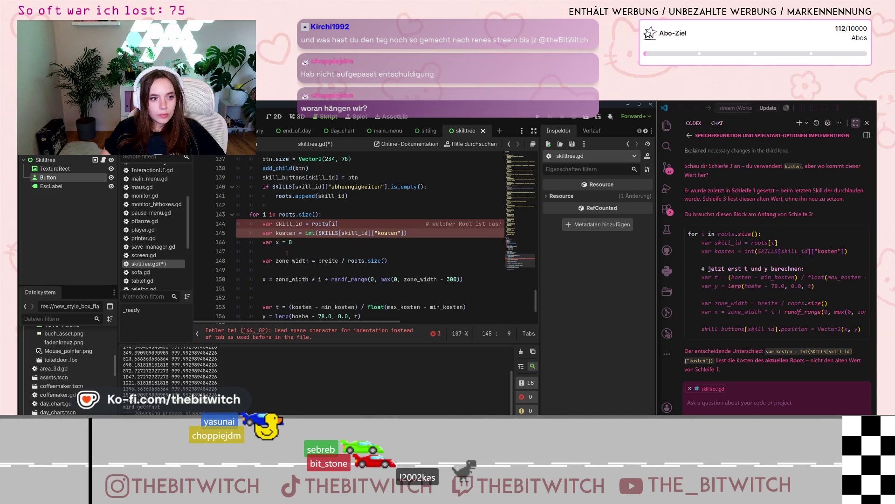
- Remove the extra blank lines inside the roots loop
{"action": "left_click", "coordinate": [286, 252]}
{"action": "key", "text": "ctrl+shift+k"}
{"action": "left_click", "coordinate": [277, 261]}
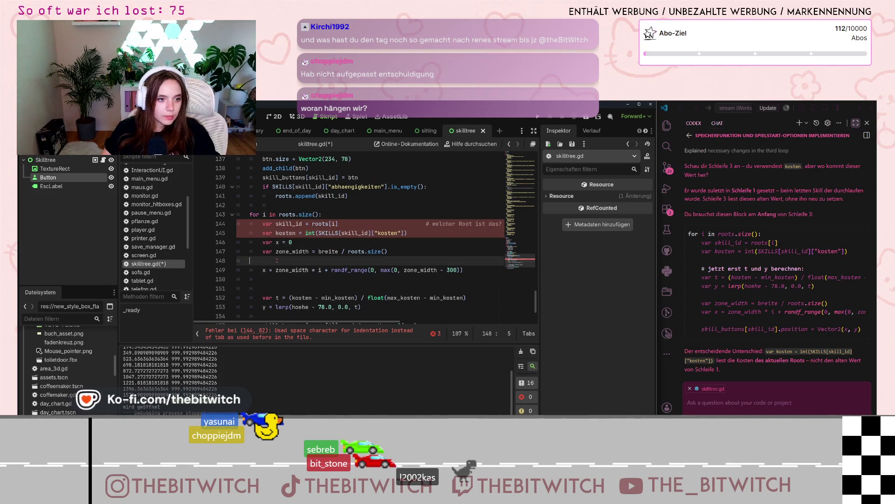
{"action": "key", "text": "ctrl+shift+k"}
{"action": "left_click", "coordinate": [277, 279]}
{"action": "key", "text": "ctrl+shift+k"}
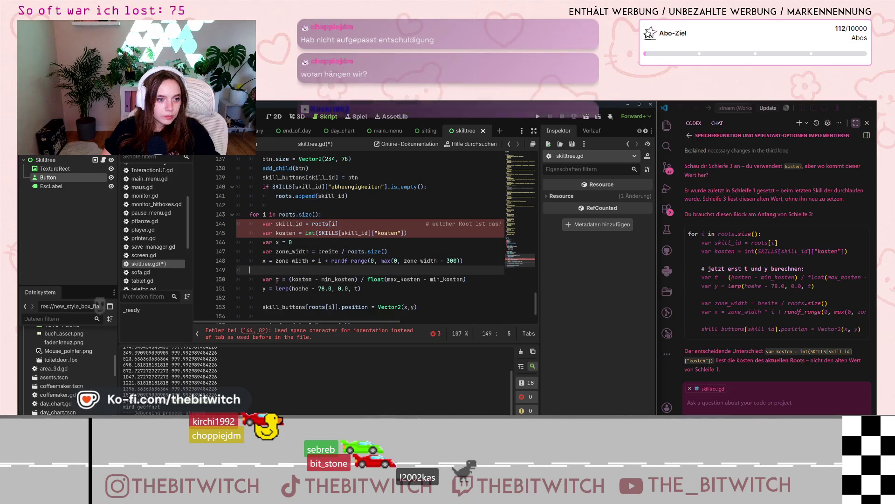
{"action": "key", "text": "BackSpace"}
- Delete the comment and trailing spaces after roots[i] on the skill_id line
{"action": "mouse_move", "coordinate": [373, 270]}
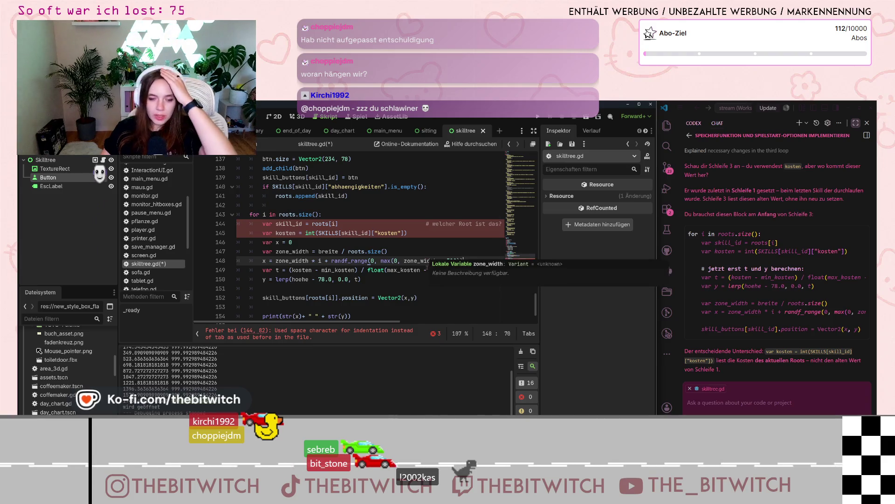
{"action": "left_click", "coordinate": [401, 223]}
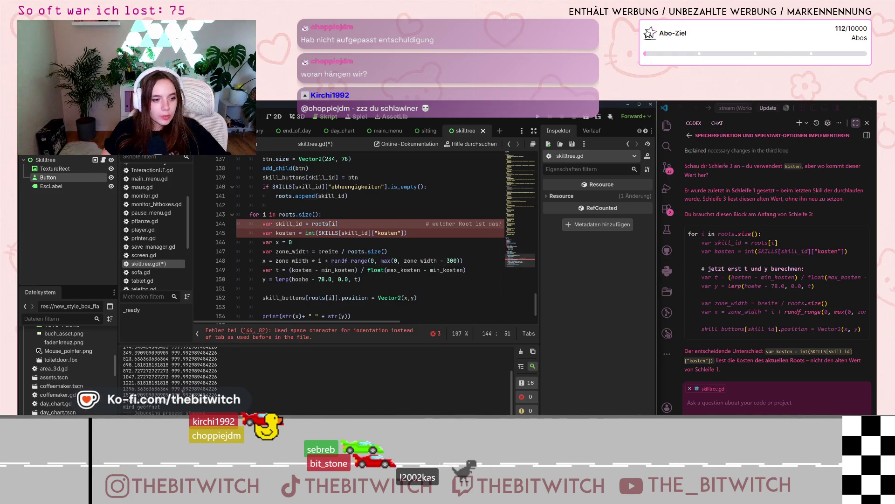
{"action": "left_click", "coordinate": [432, 234]}
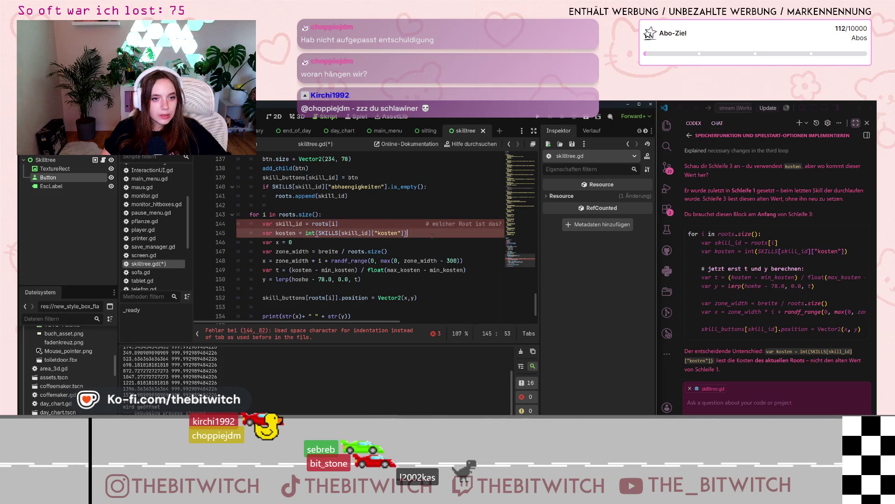
{"action": "key", "text": "Up"}
{"action": "key", "text": "End"}
{"action": "key", "text": "BackSpace"}
{"action": "key", "text": "BackSpace"}
{"action": "key", "text": "BackSpace"}
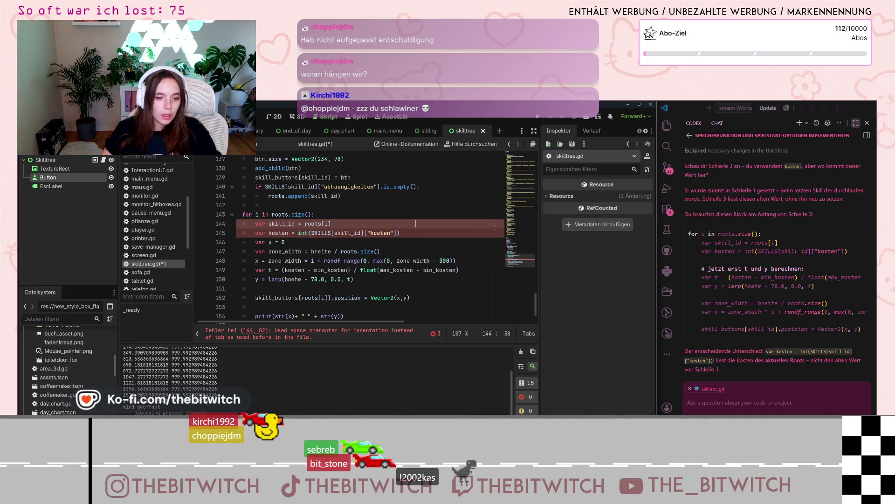
{"action": "key", "text": "BackSpace"}
{"action": "key", "text": "BackSpace"}
{"action": "key", "text": "BackSpace"}
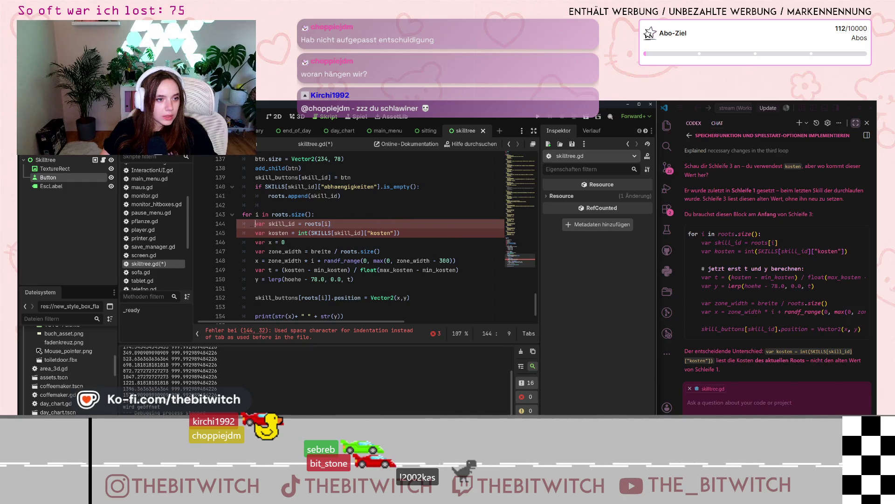
- Fix the skill_id and kosten lines' indentation and drop the duplicate var before kosten
{"action": "key", "text": "shift+Home"}
{"action": "key", "text": "Tab"}
{"action": "key", "text": "Down"}
{"action": "key", "text": "shift+Tab"}
{"action": "key", "text": "Tab"}
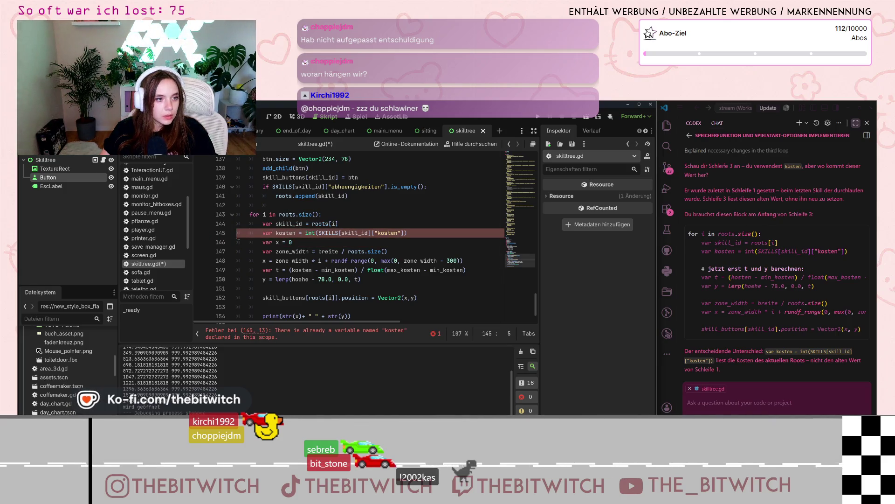
{"action": "left_click", "coordinate": [286, 279]}
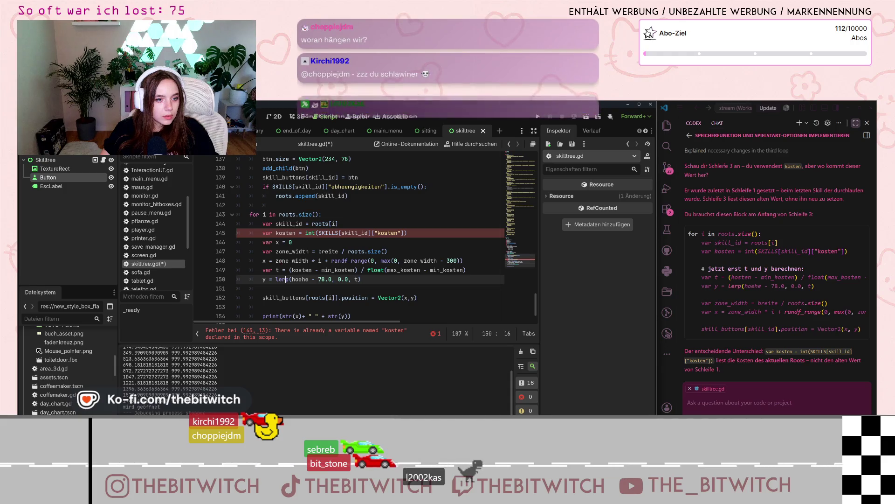
{"action": "left_click", "coordinate": [279, 233]}
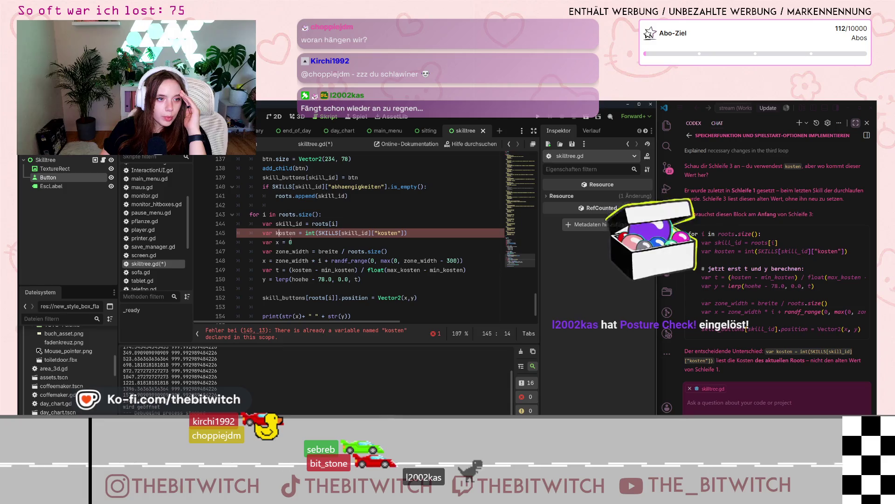
{"action": "scroll", "coordinate": [291, 239], "scroll_direction": "down", "scroll_amount": 1}
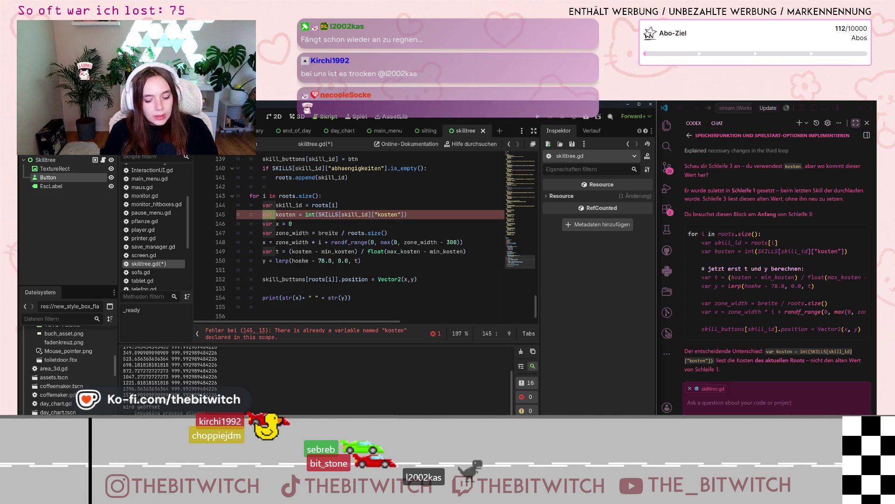
{"action": "key", "text": "Left"}
{"action": "key", "text": "BackSpace"}
{"action": "key", "text": "BackSpace"}
{"action": "key", "text": "BackSpace"}
- Index skill_buttons by skill_id instead of roots[i] on line 152 and save skilltree.gd
{"action": "mouse_move", "coordinate": [760, 303]}
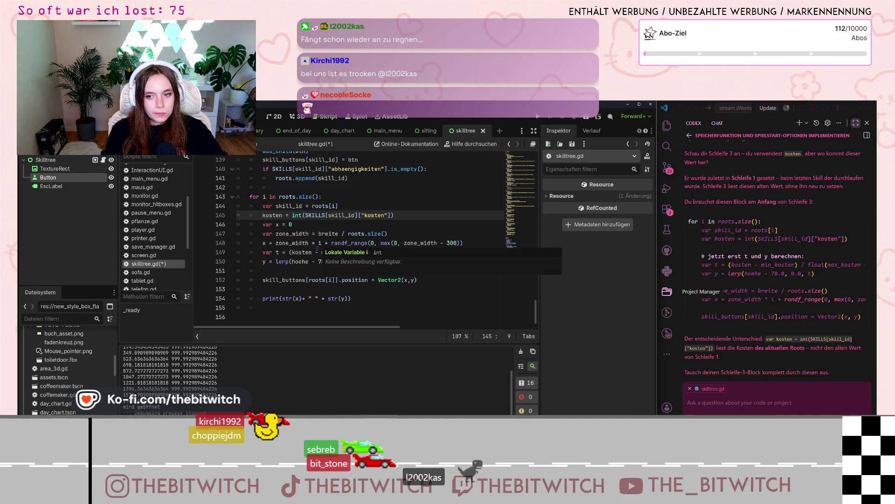
{"action": "mouse_move", "coordinate": [312, 282]}
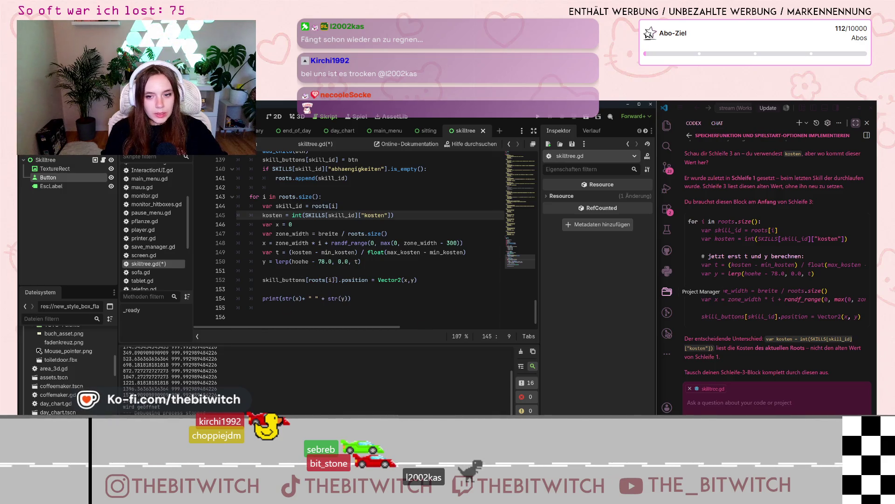
{"action": "left_click_drag", "start_coordinate": [336, 280], "coordinate": [309, 280]}
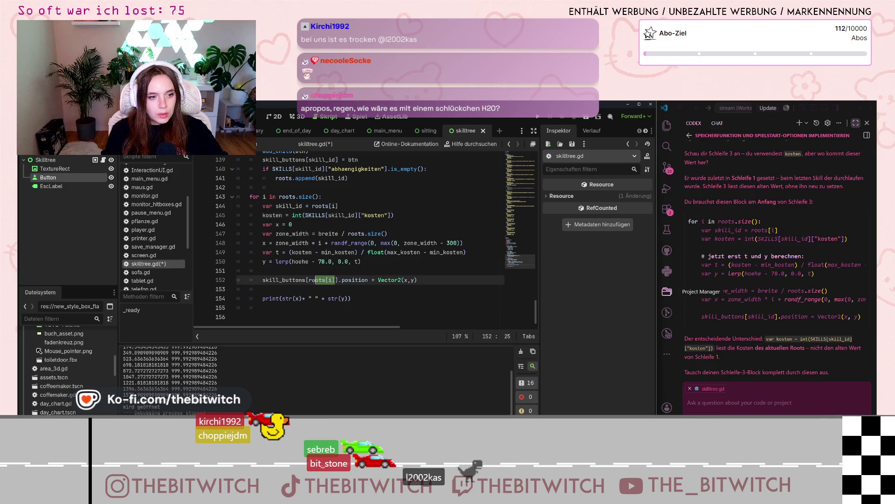
{"action": "type", "text": "skill"}
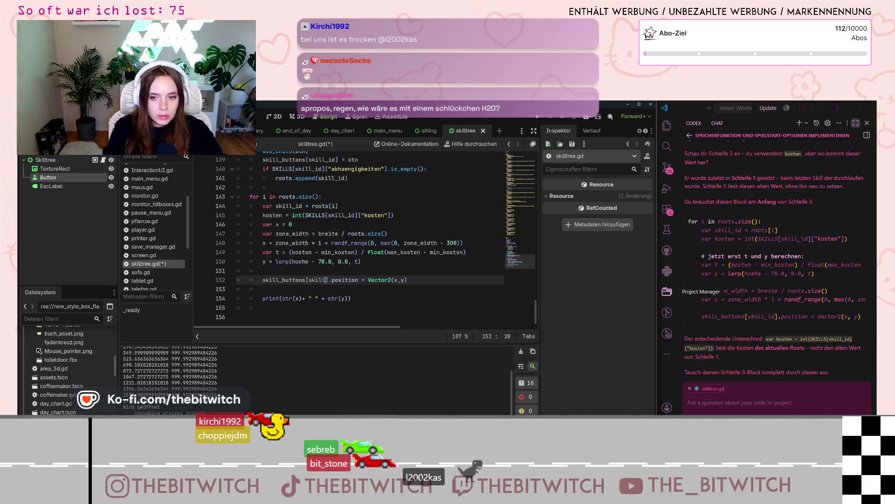
{"action": "type", "text": "_id"}
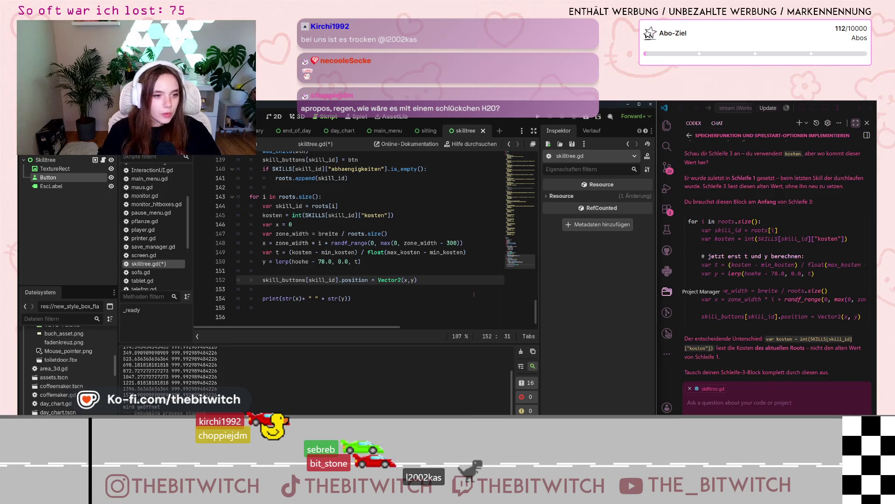
{"action": "left_click", "coordinate": [409, 258]}
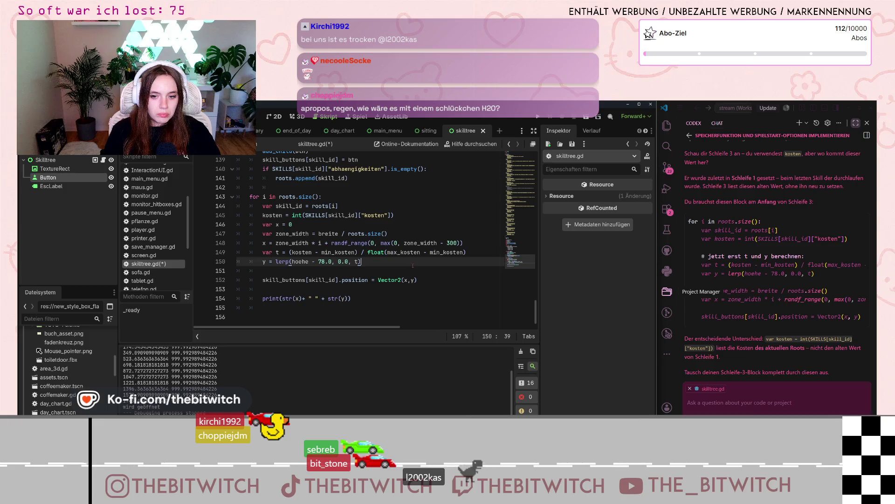
{"action": "key", "text": "ctrl+s"}
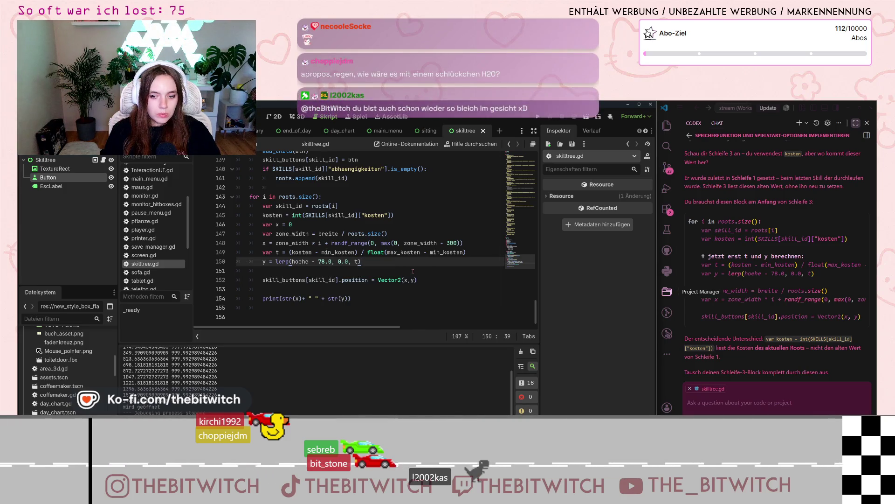
{"action": "left_click", "coordinate": [538, 116]}
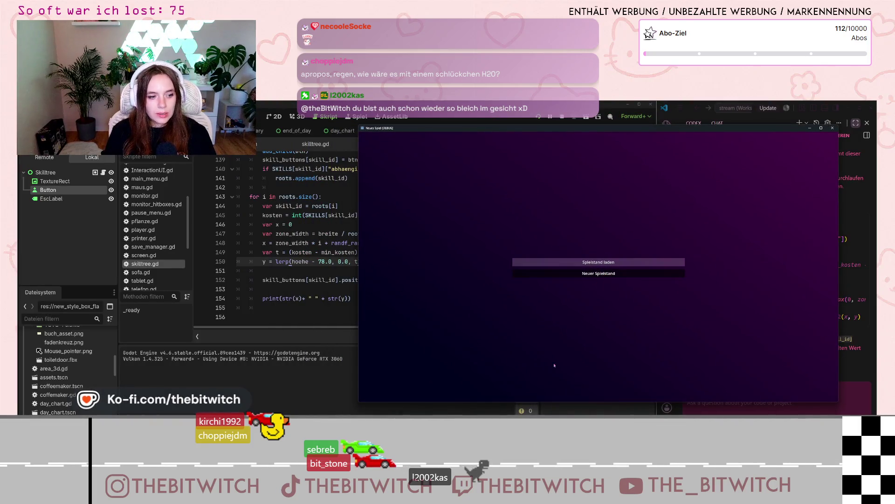
- Start a new save in the game, pause it, and select the printed x/y output in the editor console
{"action": "left_click", "coordinate": [599, 273]}
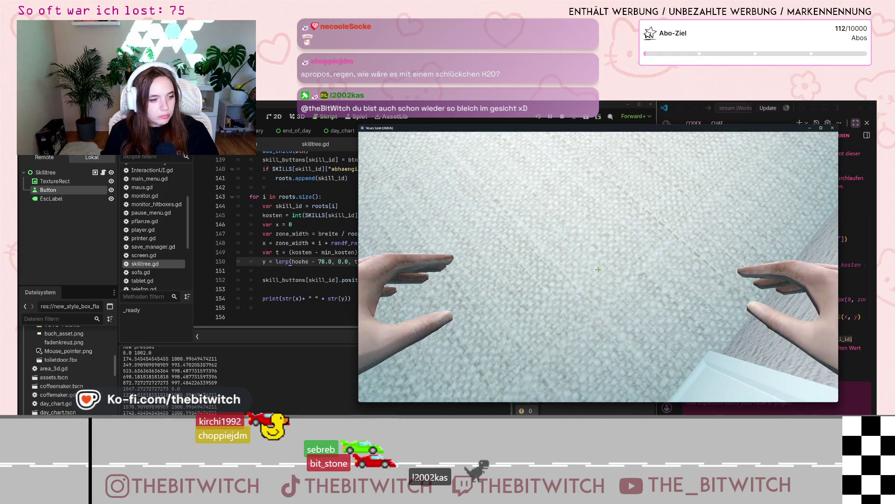
{"action": "key", "text": "Escape"}
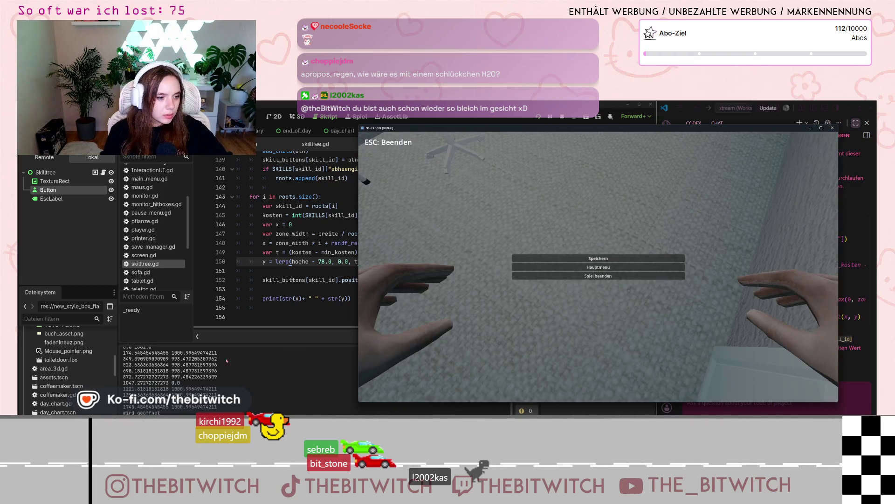
{"action": "left_click", "coordinate": [223, 354]}
{"action": "mouse_move", "coordinate": [220, 410]}
{"action": "left_mouse_down"}
{"action": "mouse_move", "coordinate": [205, 387]}
{"action": "mouse_move", "coordinate": [124, 348]}
{"action": "left_mouse_up"}
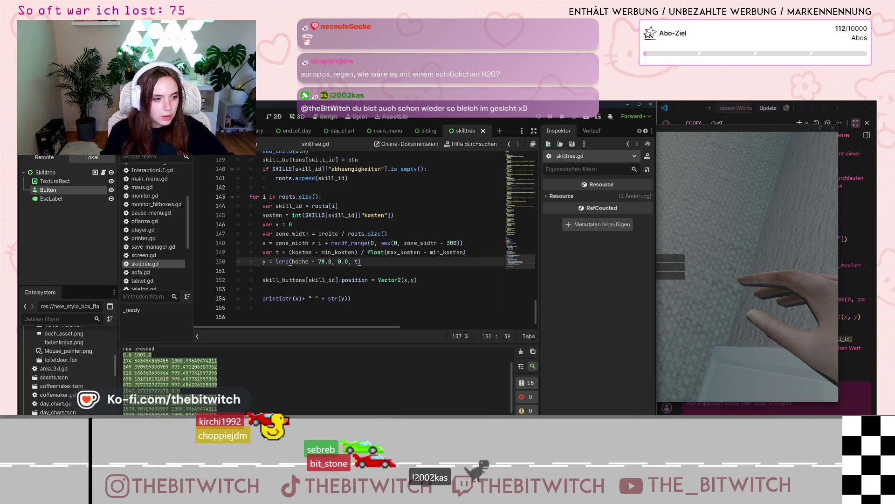
{"action": "scroll", "coordinate": [177, 387], "scroll_direction": "down", "scroll_amount": 1}
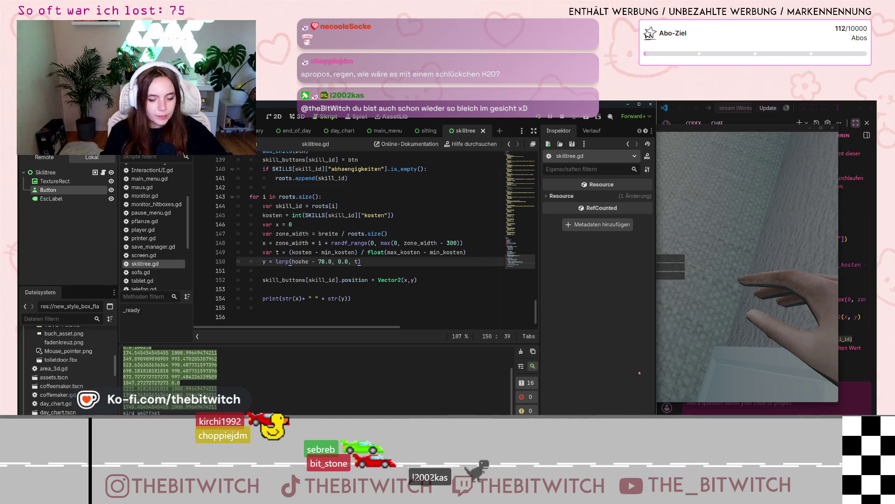
{"action": "left_click", "coordinate": [846, 400]}
- Send Codex 'Das bekomme ich' followed by the pasted x/y console output
{"action": "type", "text": "Das bekomme ich"}
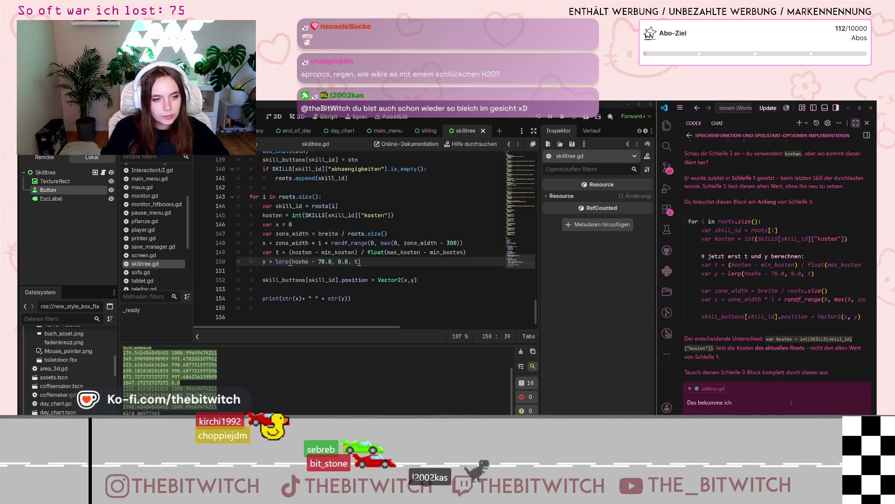
{"action": "key", "text": "shift+Return"}
{"action": "type", "text": "0.0 1002.0 174.545454545455 1000.99649474211 349.090909090909 993.470205307962 523.636363636364 998.487731597396 698.181818181818 998.487731597396 872.727272727273 997.484226339509 1047.27272727273 0.0 1221.81818181818 1000.99649474211 1396.36363636364 1000.99649474211 1570.90909090909 1000.99649474211 1745.45454545455 1000.99649474211"}
{"action": "key", "text": "Return"}
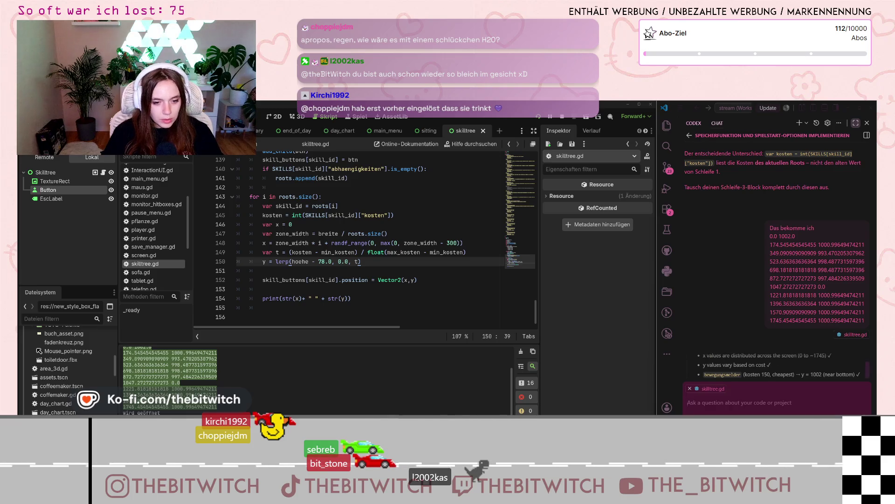
{"action": "key", "text": "alt+Tab"}
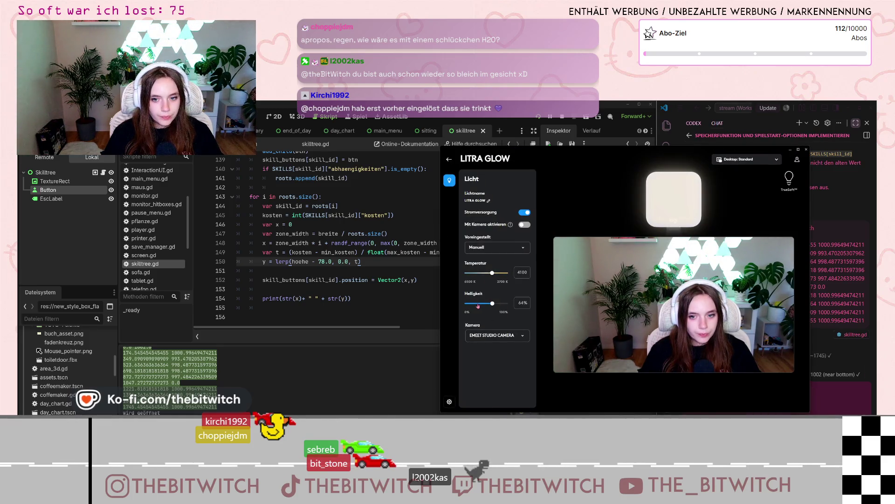
- Lower the Litra Glow Helligkeit to about 11% and close the light settings
{"action": "left_click", "coordinate": [477, 303]}
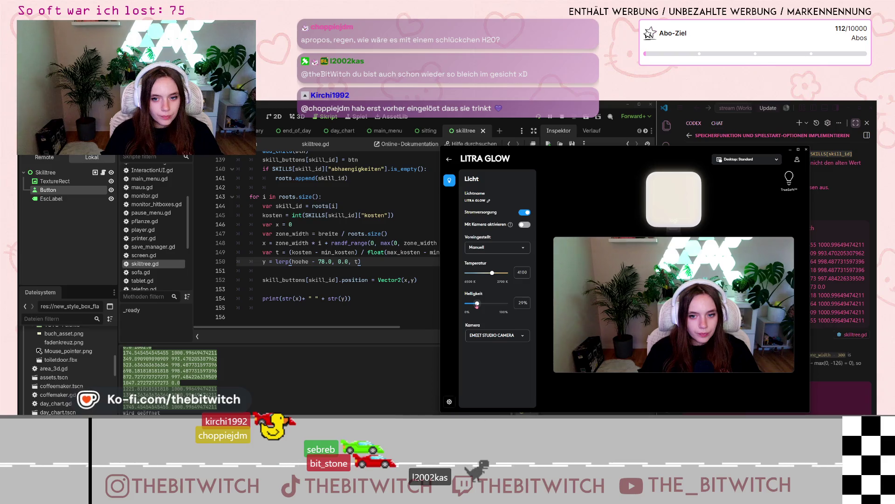
{"action": "left_click_drag", "start_coordinate": [477, 304], "coordinate": [470, 304]}
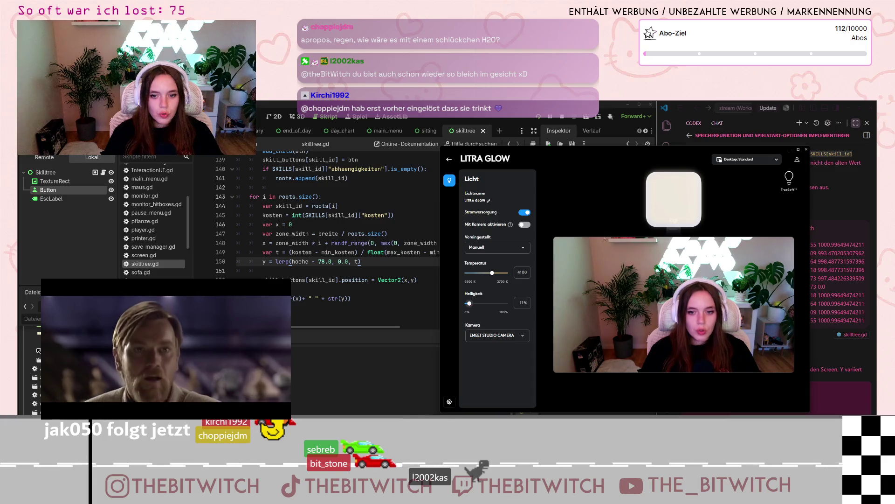
{"action": "left_click", "coordinate": [807, 149]}
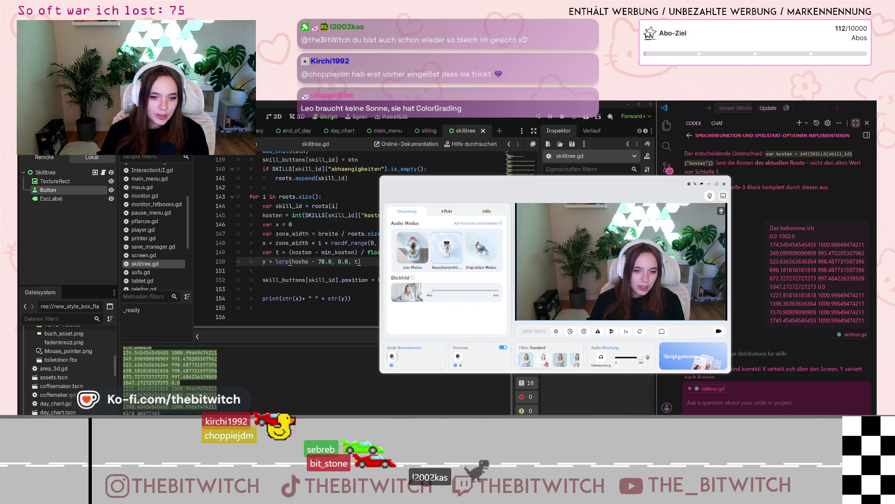
- Preview the leuchtend, Nostalgie, Lebendig and Anpassen filters, then revert to Standard and close the window
{"action": "left_click", "coordinate": [543, 360]}
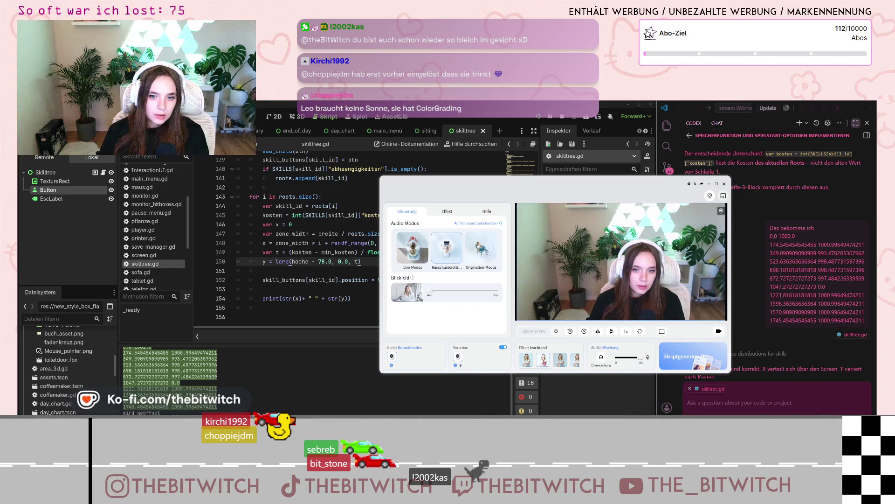
{"action": "left_click", "coordinate": [560, 359]}
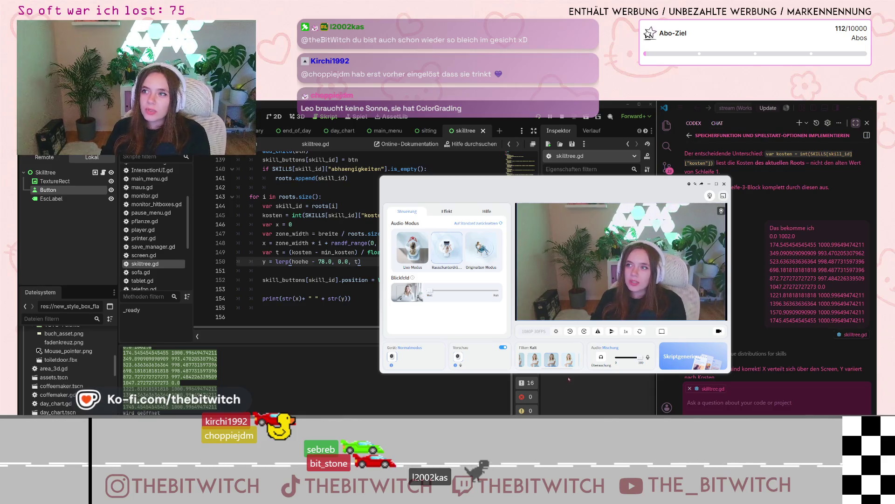
{"action": "scroll", "coordinate": [559, 362], "scroll_direction": "down", "scroll_amount": 1}
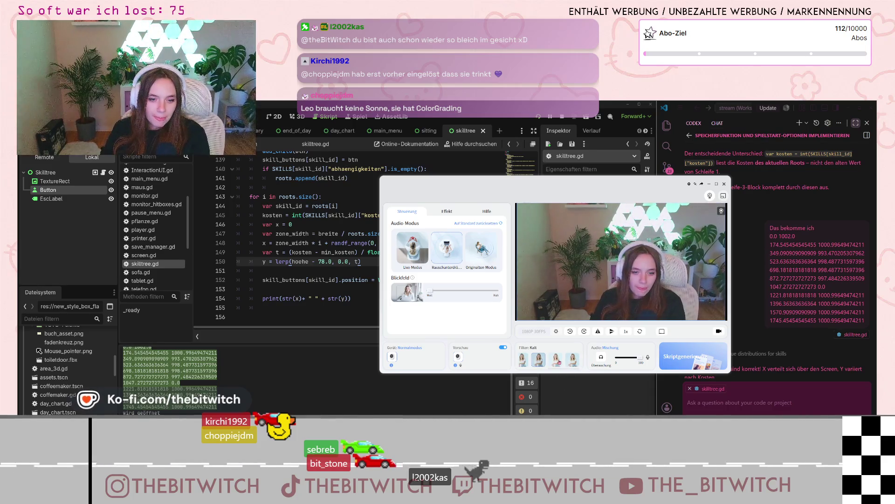
{"action": "left_click", "coordinate": [556, 360]}
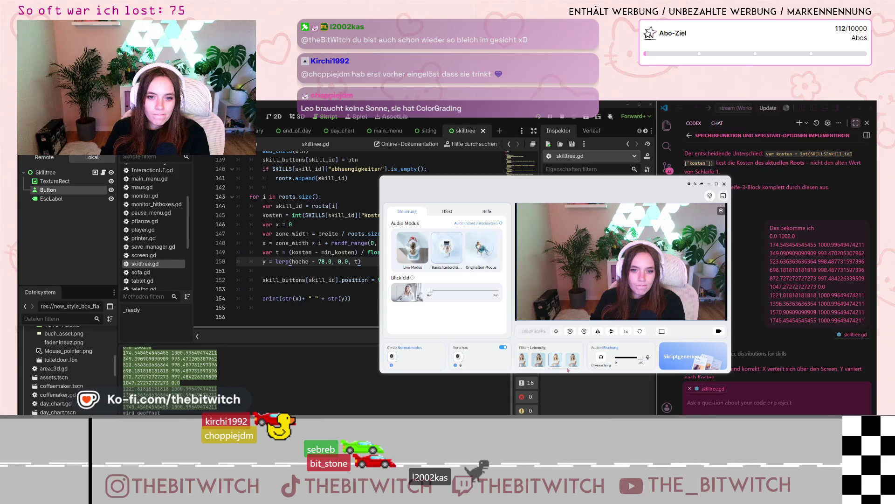
{"action": "left_click", "coordinate": [572, 365]}
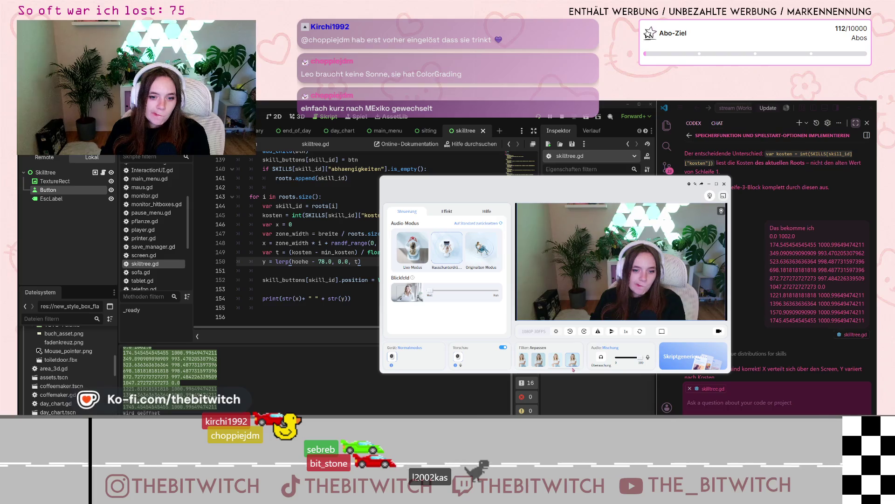
{"action": "left_click", "coordinate": [523, 358]}
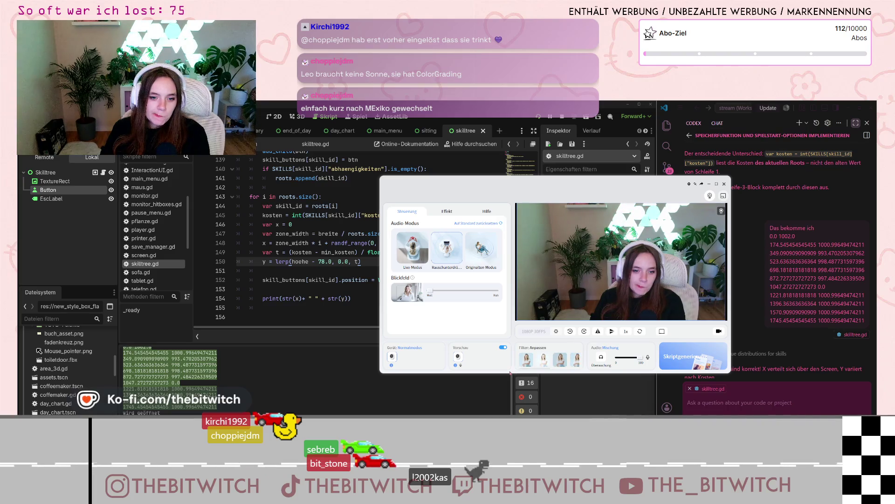
{"action": "left_click", "coordinate": [539, 385]}
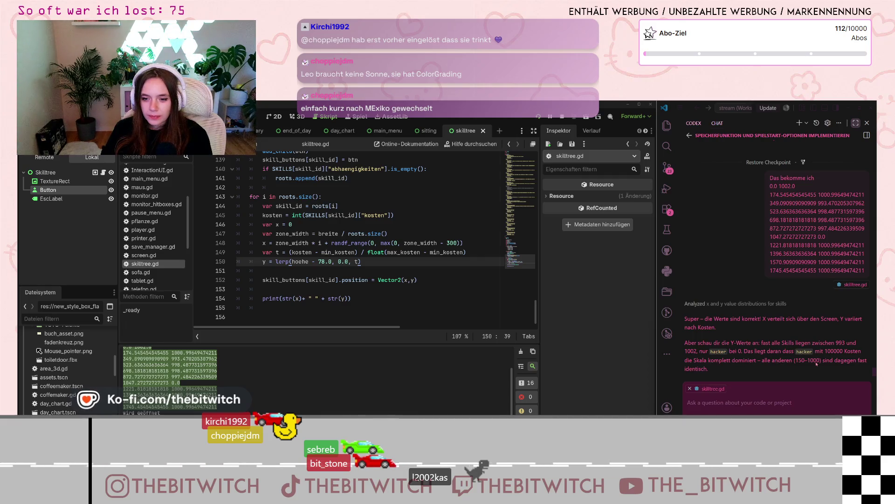
- Draft 'das ist total dumm und wird richtig kacke aussehen' to Codex, then relaunch the game
{"action": "left_click", "coordinate": [782, 369]}
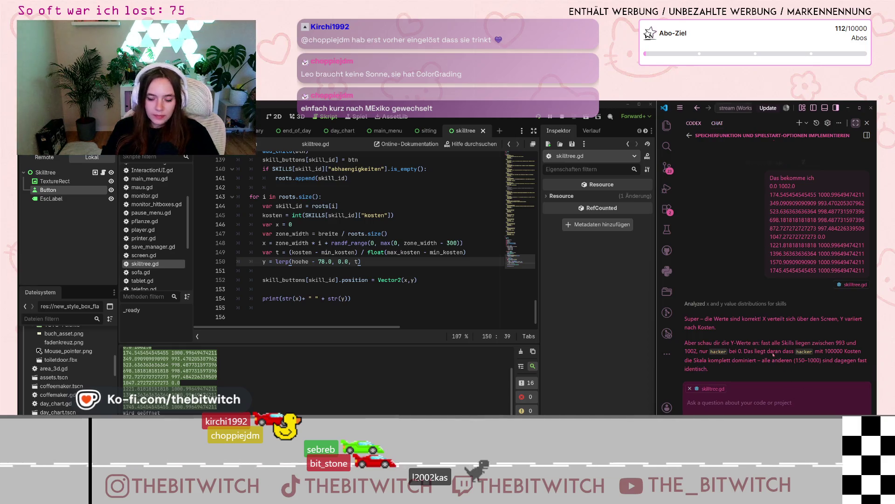
{"action": "type", "text": "das ist total dumm und wird s"}
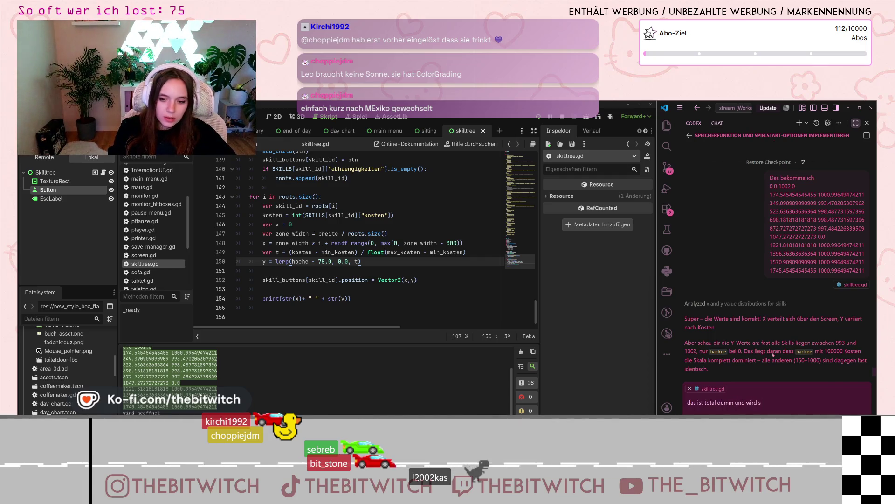
{"action": "key", "text": "BackSpace"}
{"action": "type", "text": "rd r"}
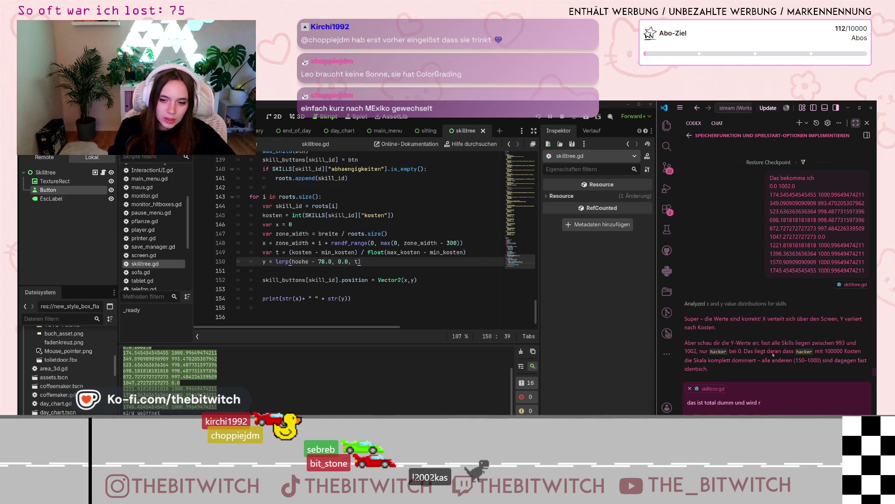
{"action": "type", "text": "ichtig kacke aussehen"}
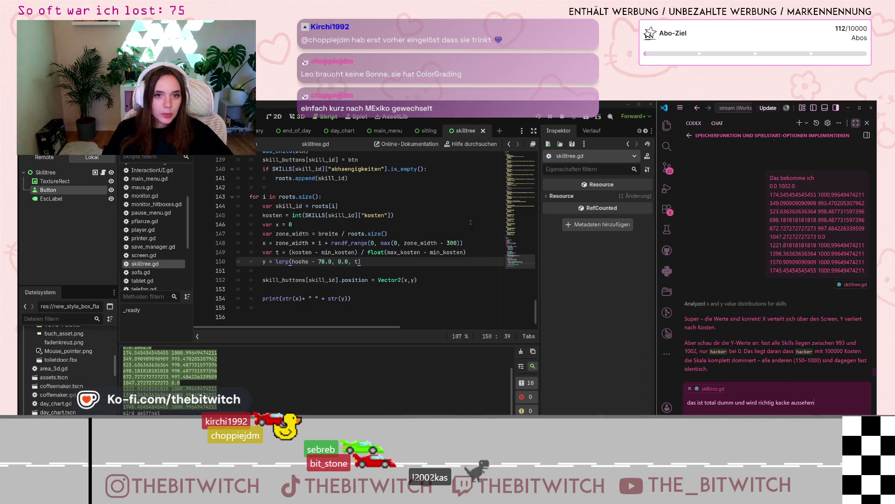
{"action": "left_click", "coordinate": [538, 116]}
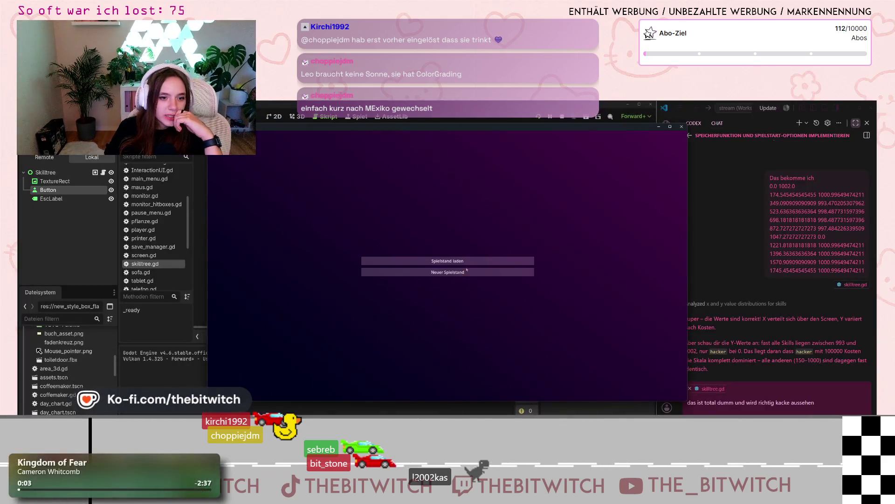
- Start a new game, sleep on the sofa to reach the skill tree, then stop and hide the Button node
{"action": "left_click", "coordinate": [448, 272]}
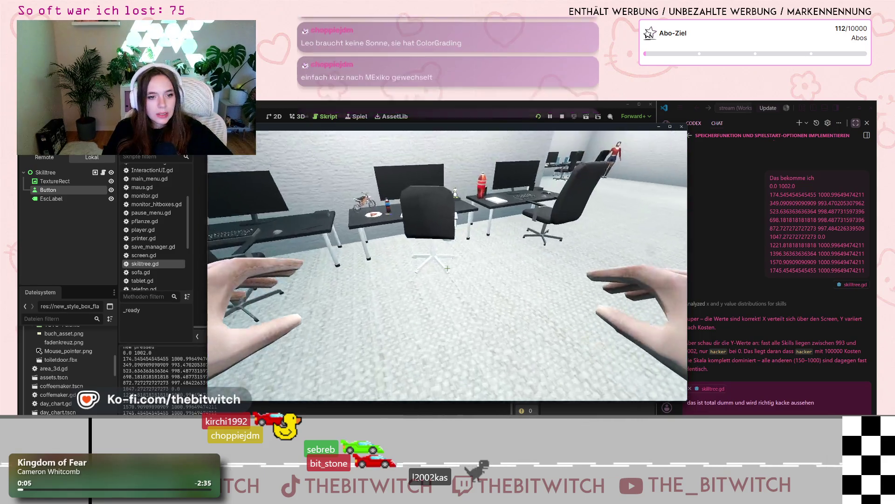
{"action": "key", "text": "w"}
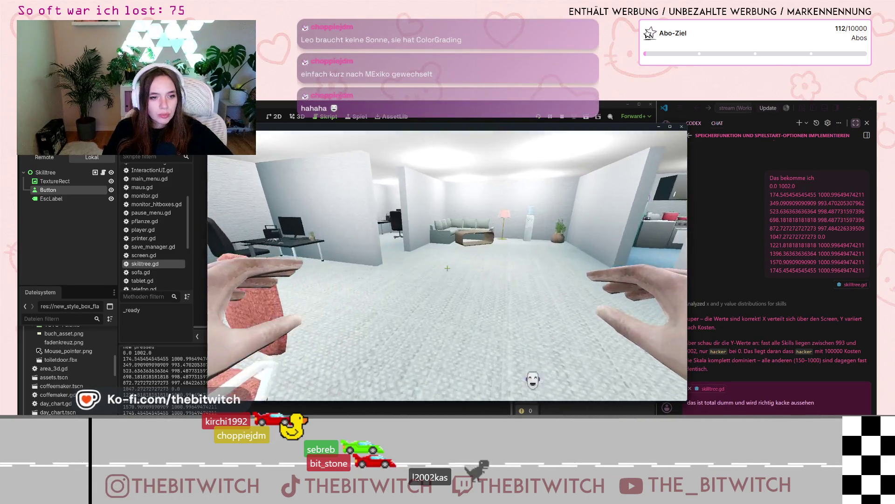
{"action": "key", "text": "e"}
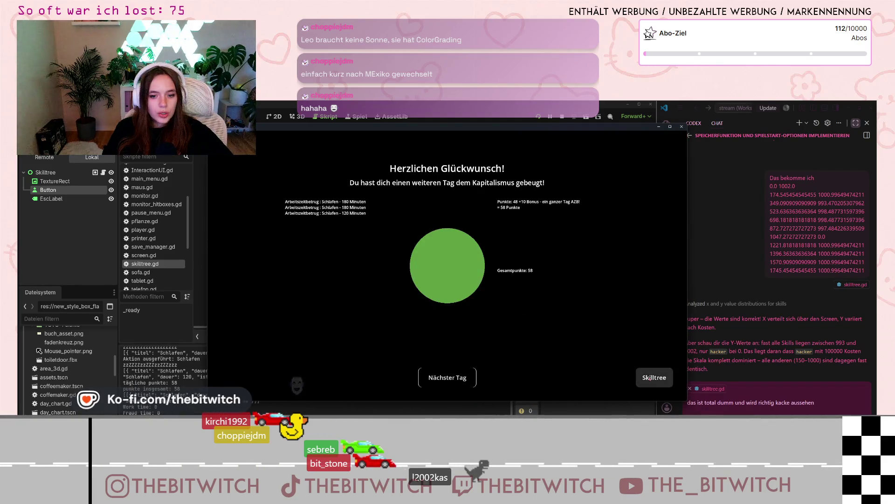
{"action": "left_click", "coordinate": [653, 391]}
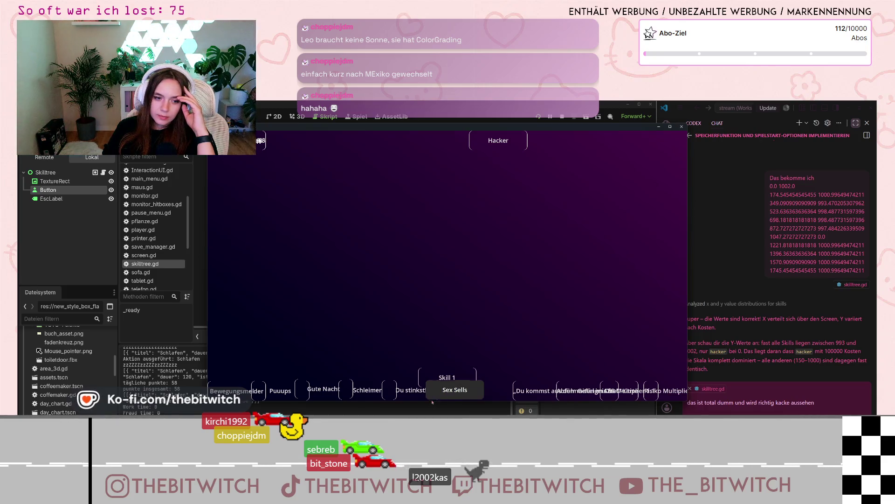
{"action": "left_click", "coordinate": [681, 126]}
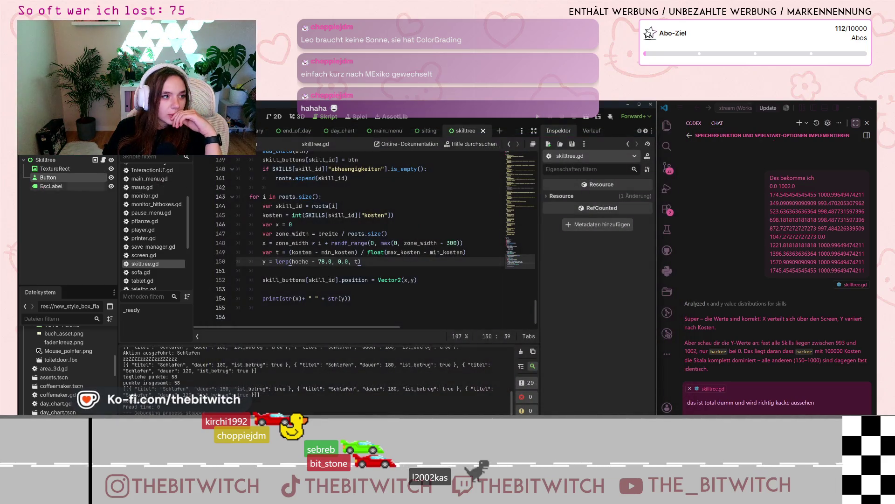
{"action": "left_click", "coordinate": [111, 178]}
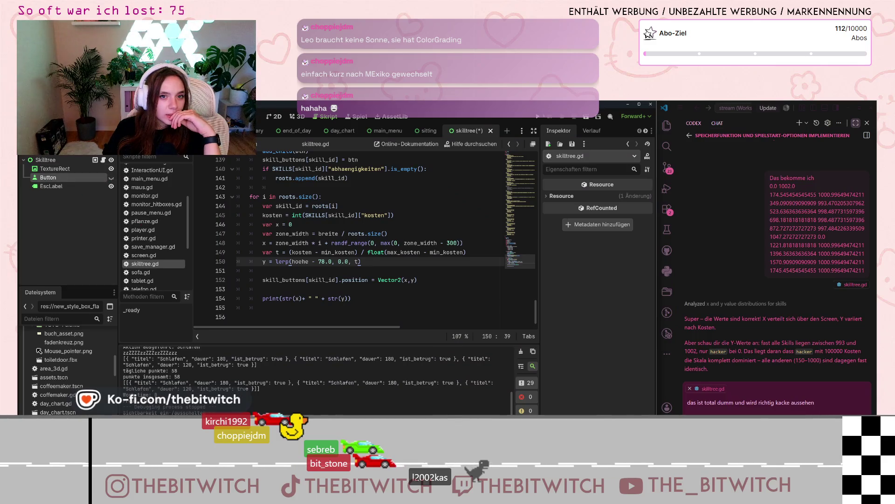
{"action": "key", "text": "F5"}
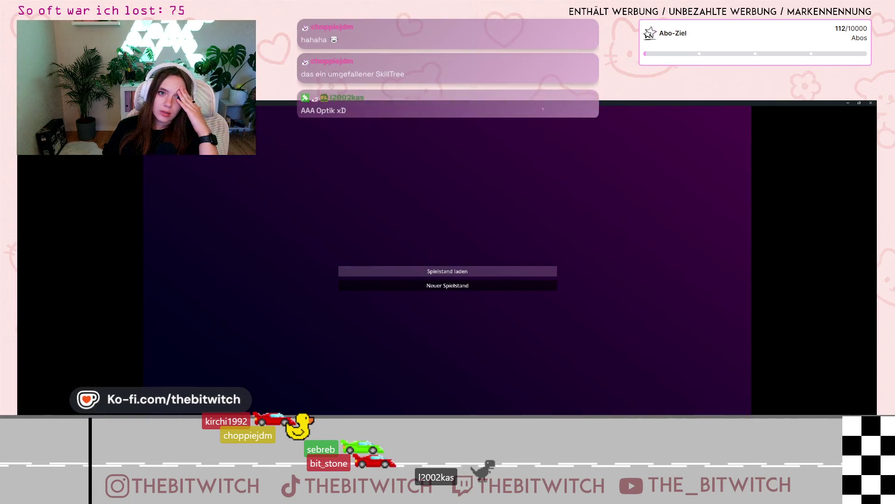
- Load the saved game, sleep on the sofa to view the skill tree, then stop the game
{"action": "left_click", "coordinate": [448, 271]}
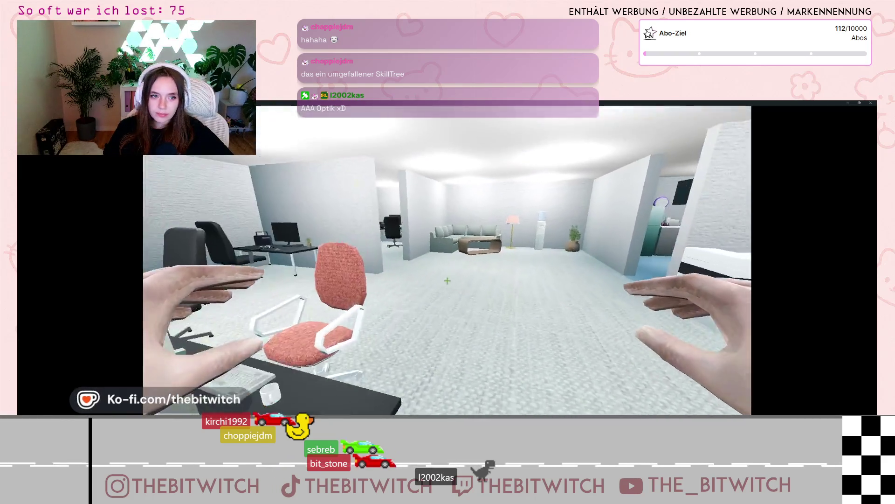
{"action": "key", "text": "w"}
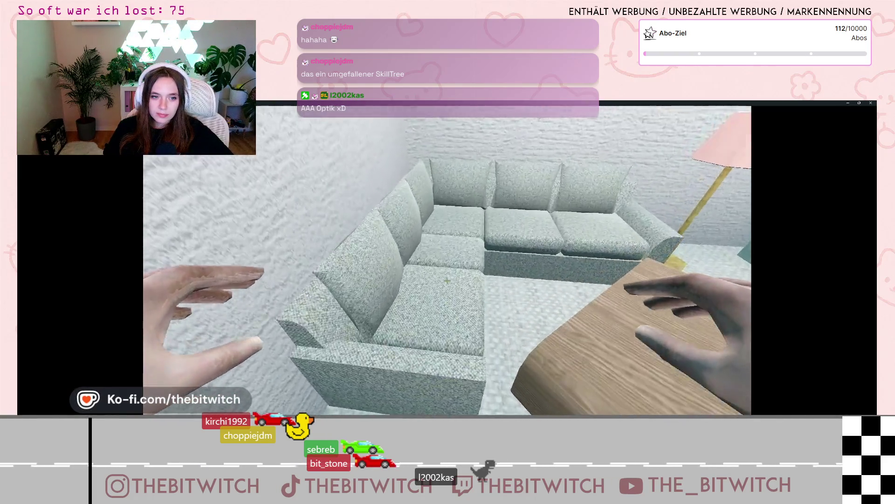
{"action": "key", "text": "e"}
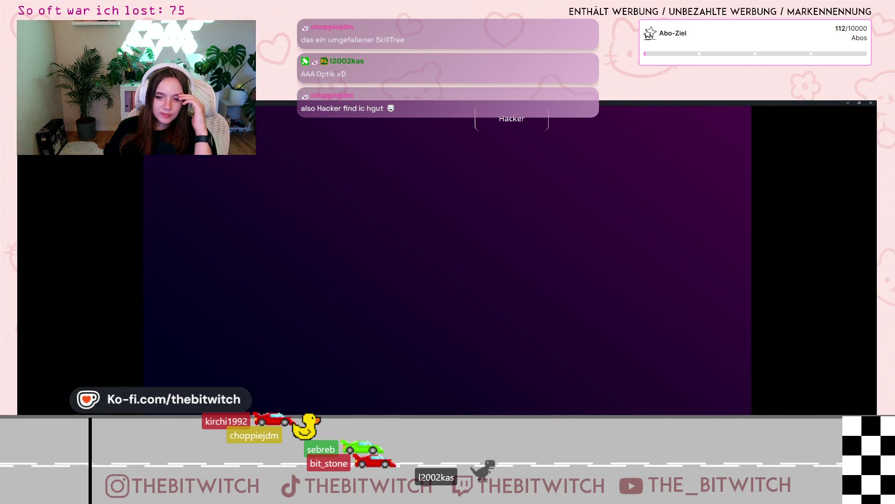
{"action": "left_click", "coordinate": [871, 103]}
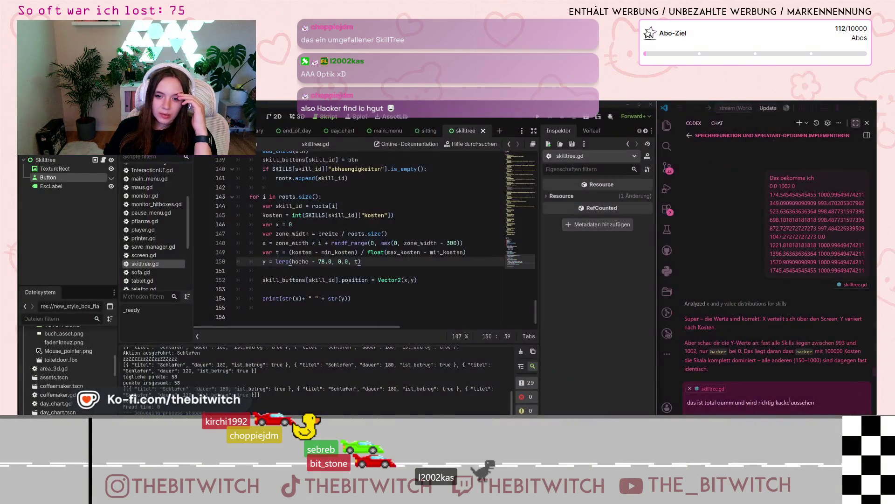
- Tell Codex it looks bad because the skills all lie at the bottom, then select text in its reply
{"action": "key", "text": "BackSpace"}
{"action": "key", "text": "BackSpace"}
{"action": "key", "text": "BackSpace"}
{"action": "key", "text": "BackSpace"}
{"action": "key", "text": "BackSpace"}
{"action": "key", "text": "BackSpace"}
{"action": "type", "text": "sieht "}
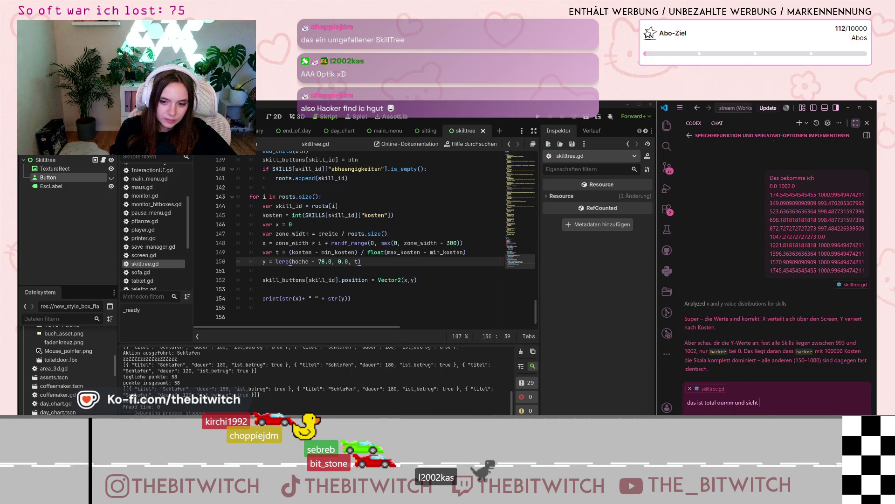
{"action": "type", "text": "richtig kacke au"}
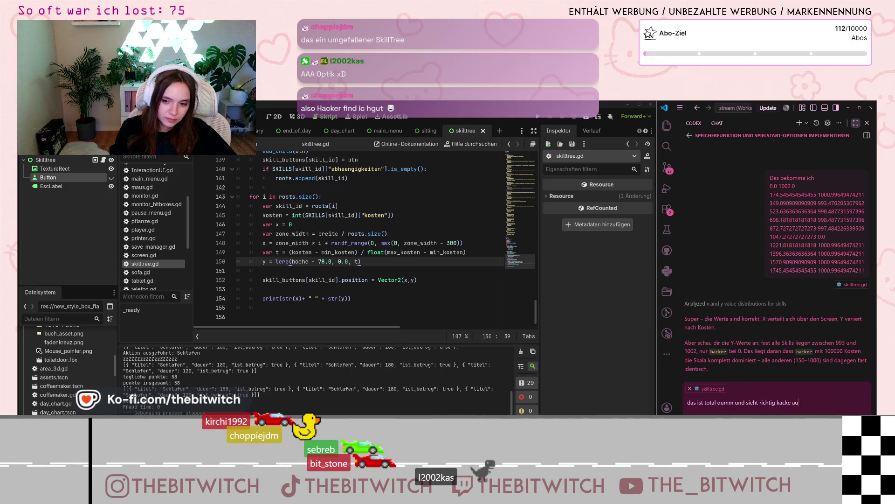
{"action": "type", "text": "s. die liegen ha"}
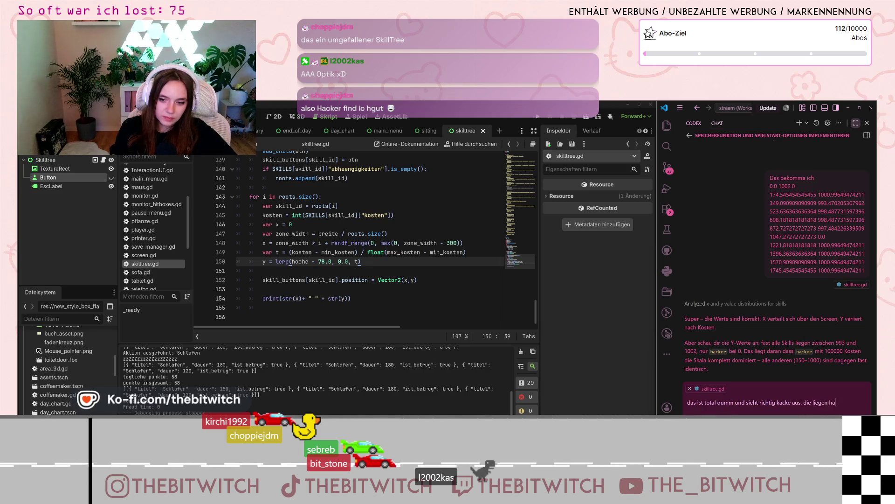
{"action": "type", "text": "lt alle auf dem boden rum"}
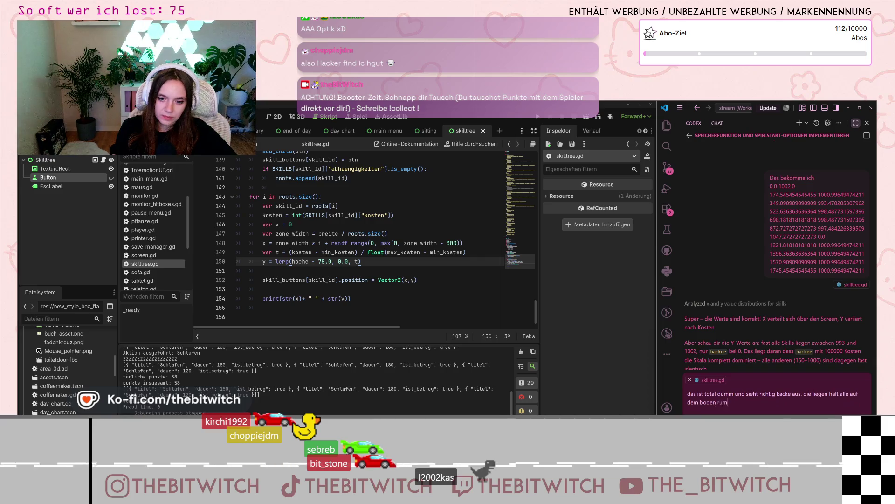
{"action": "key", "text": "Return"}
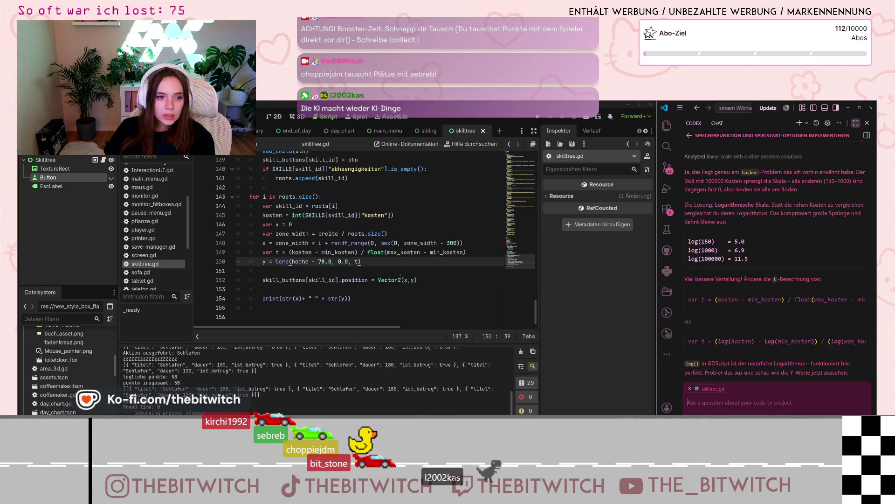
{"action": "left_click_drag", "start_coordinate": [756, 308], "coordinate": [793, 309]}
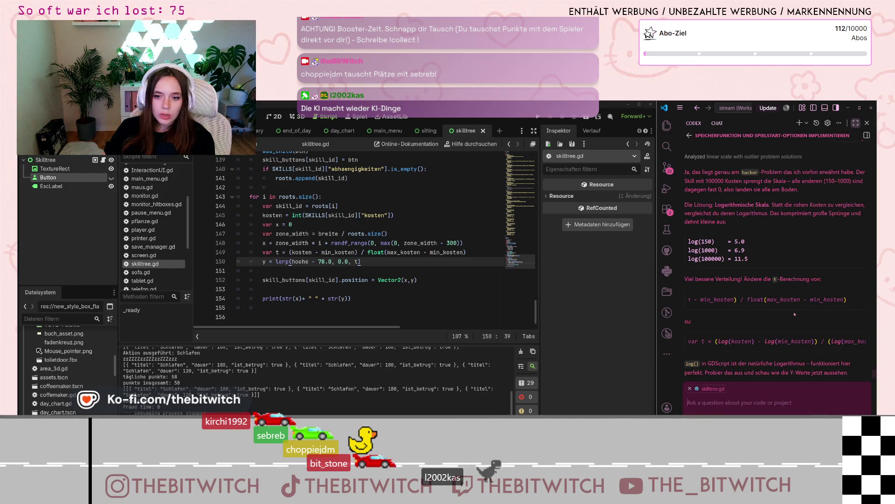
{"action": "mouse_move", "coordinate": [793, 309]}
{"action": "left_mouse_down"}
{"action": "mouse_move", "coordinate": [722, 310]}
{"action": "mouse_move", "coordinate": [781, 306]}
{"action": "mouse_move", "coordinate": [732, 308]}
{"action": "left_mouse_up"}
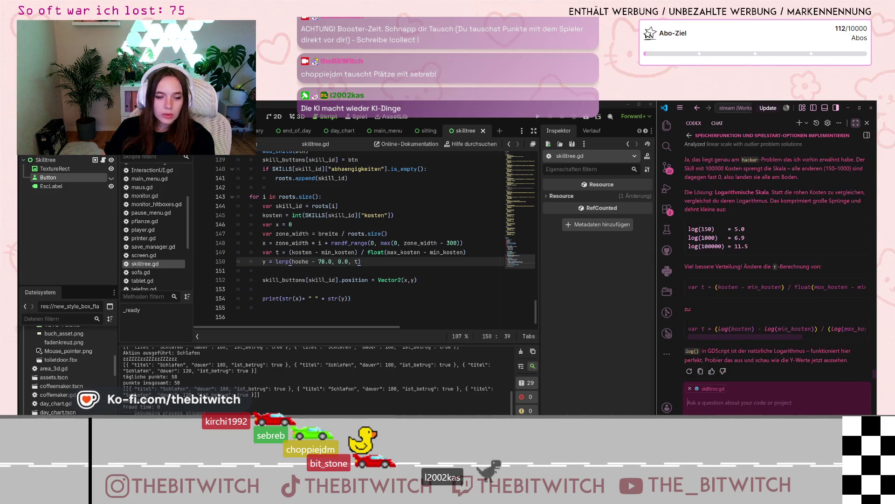
- Change line 149 to t = (log(kosten) - log(min_kosten)) / (log(max_kosten) - log(min_kosten)) and save
{"action": "left_click", "coordinate": [290, 252]}
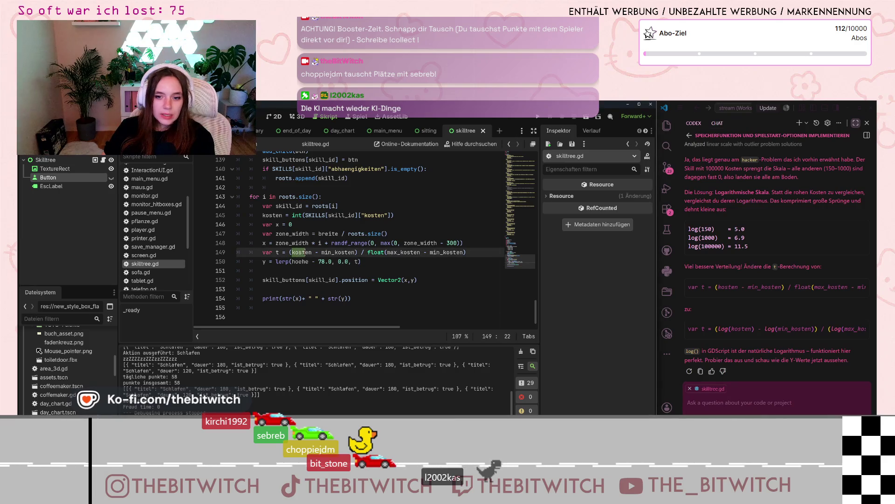
{"action": "left_click_drag", "start_coordinate": [292, 252], "coordinate": [466, 253]}
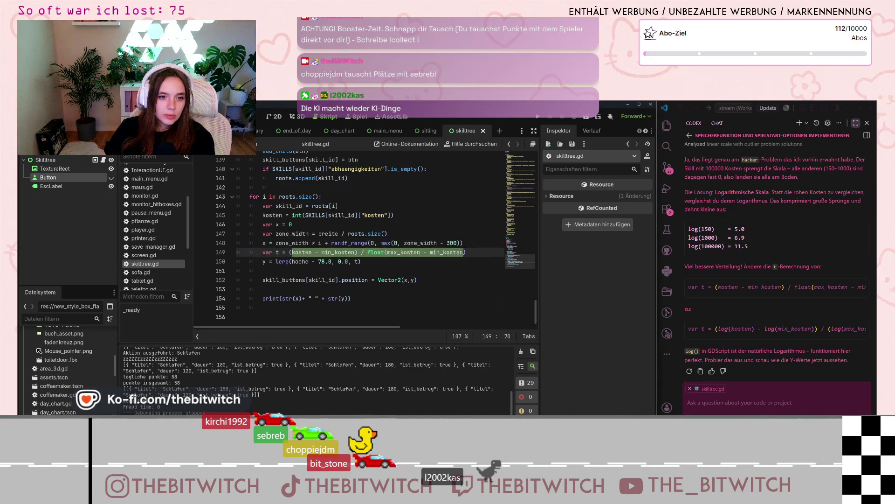
{"action": "key", "text": "BackSpace"}
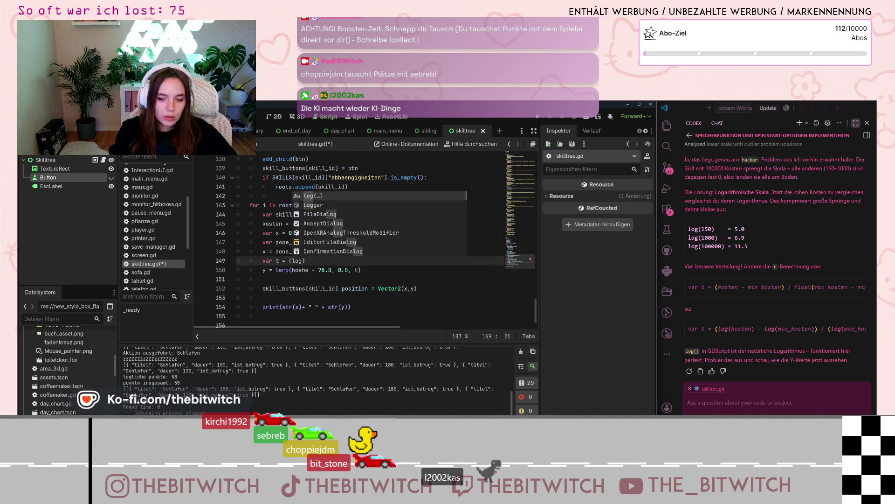
{"action": "type", "text": "(k"}
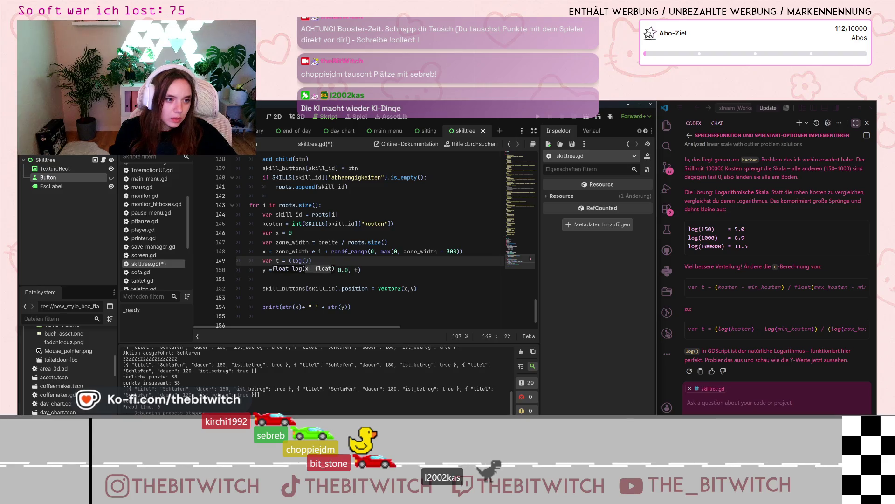
{"action": "type", "text": "osten)- lo"}
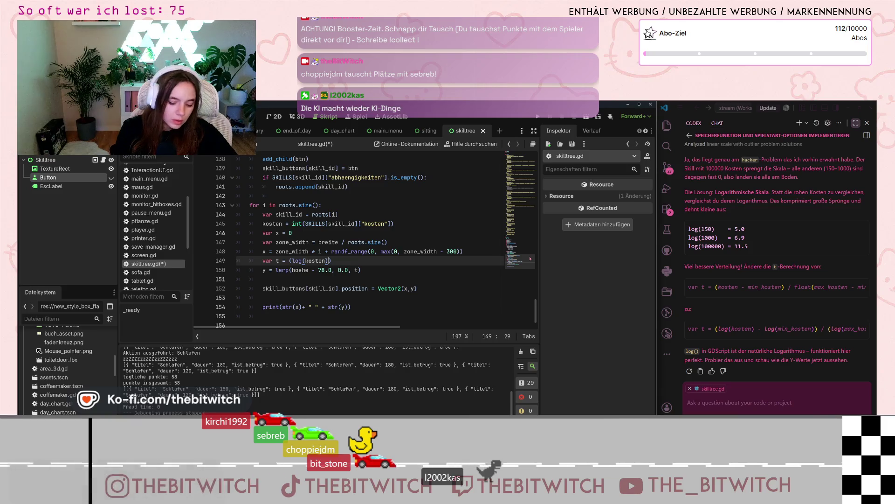
{"action": "type", "text": "g("}
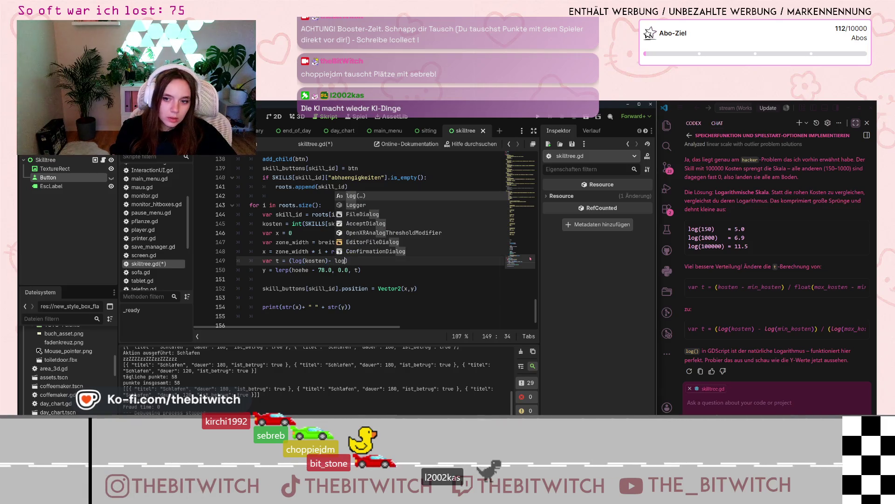
{"action": "type", "text": "min_kos"}
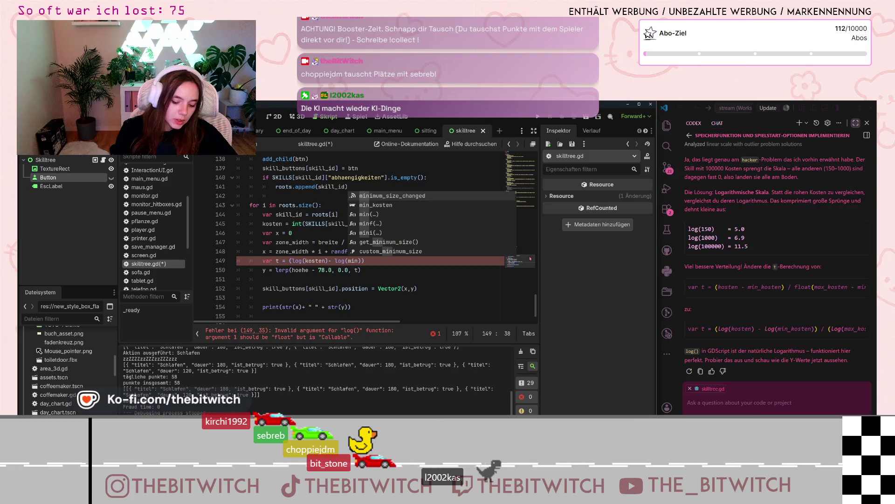
{"action": "type", "text": "ten)) "}
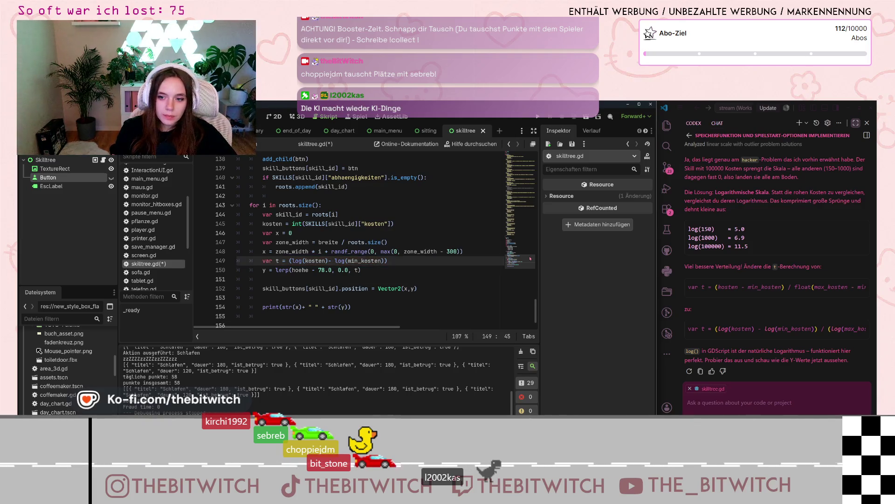
{"action": "type", "text": "/ "}
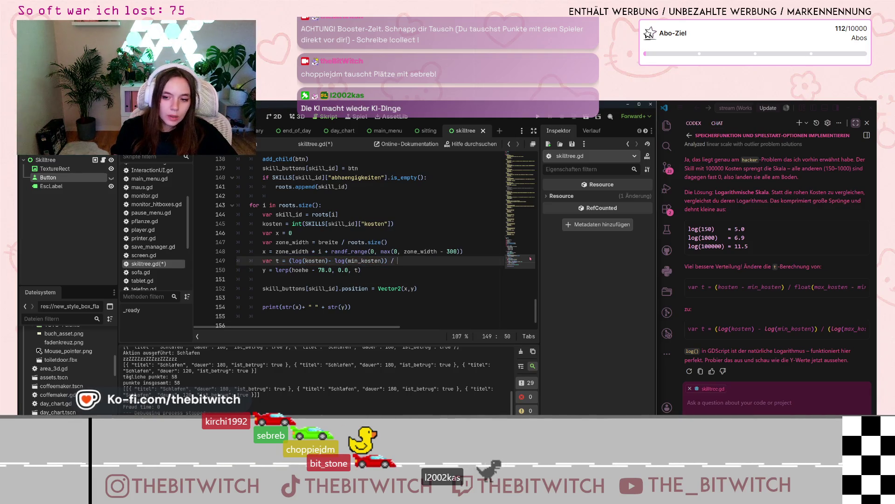
{"action": "type", "text": "(log"}
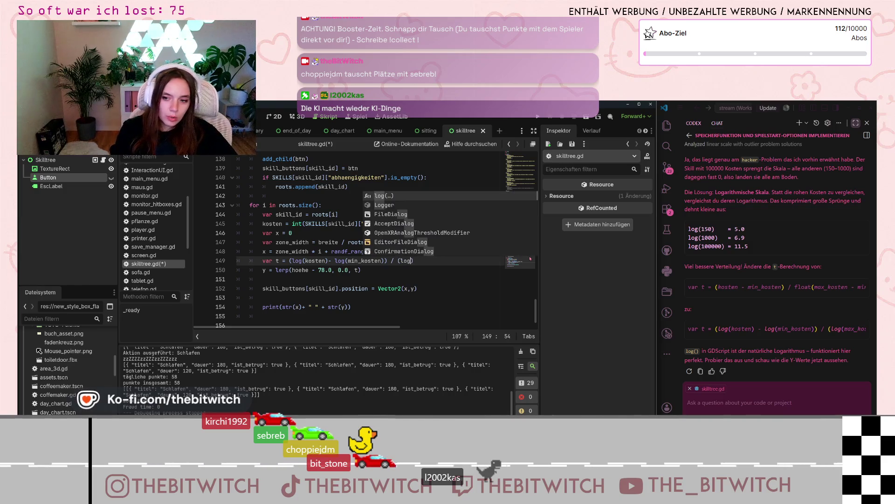
{"action": "type", "text": "(max"}
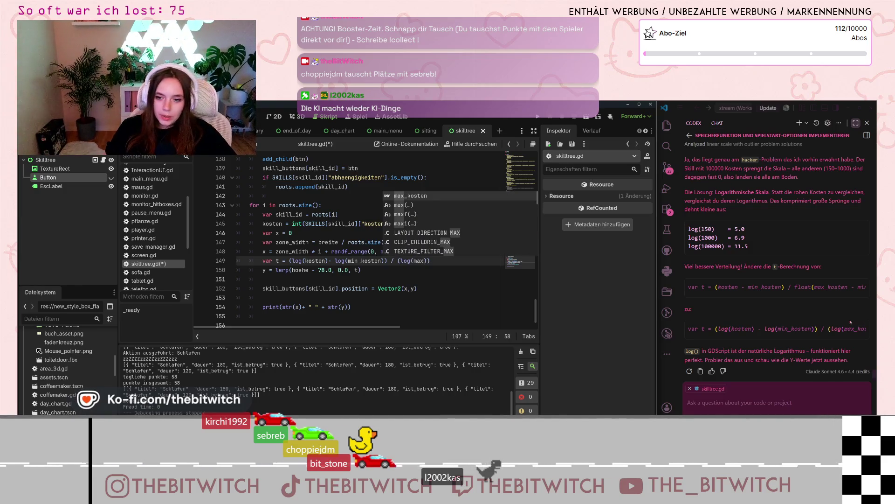
{"action": "scroll", "coordinate": [802, 341], "scroll_direction": "right", "scroll_amount": 5}
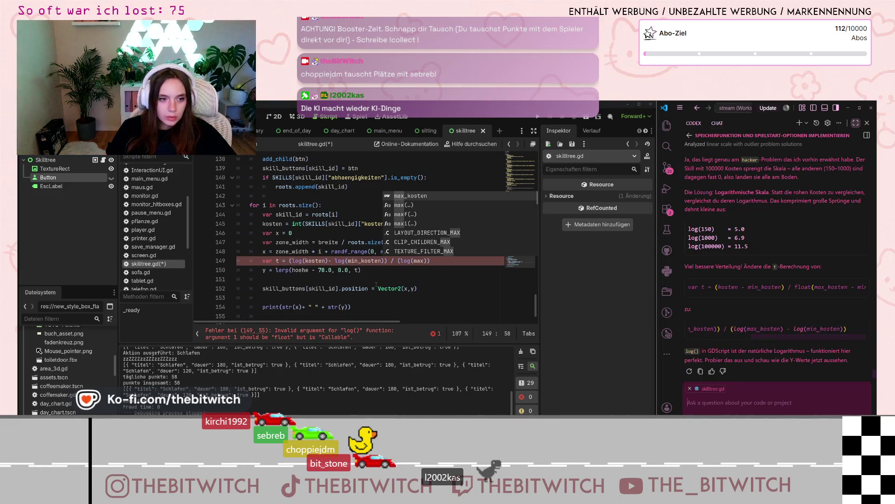
{"action": "type", "text": "_kosten)"}
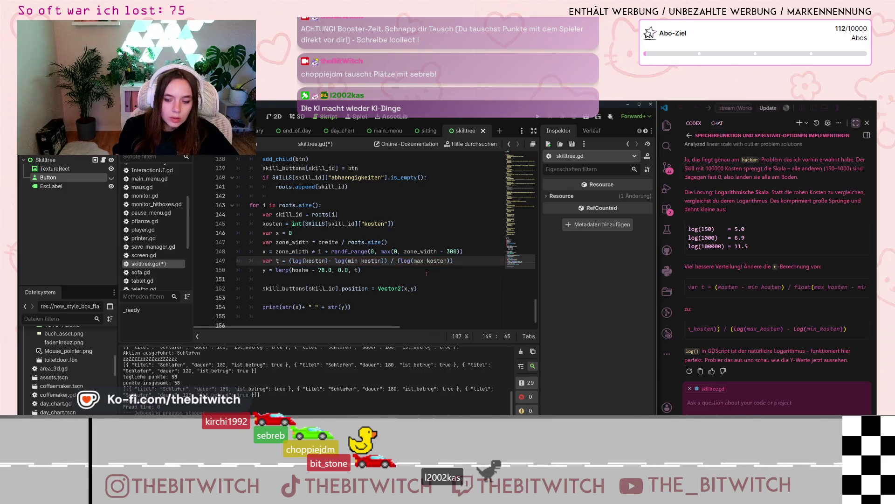
{"action": "type", "text": " - log(min_kosten"}
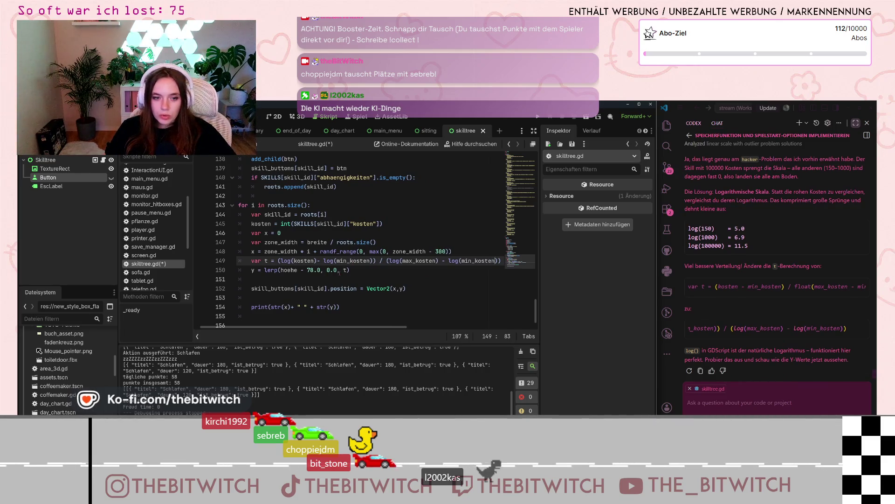
{"action": "key", "text": "Down"}
{"action": "key", "text": "ctrl+s"}
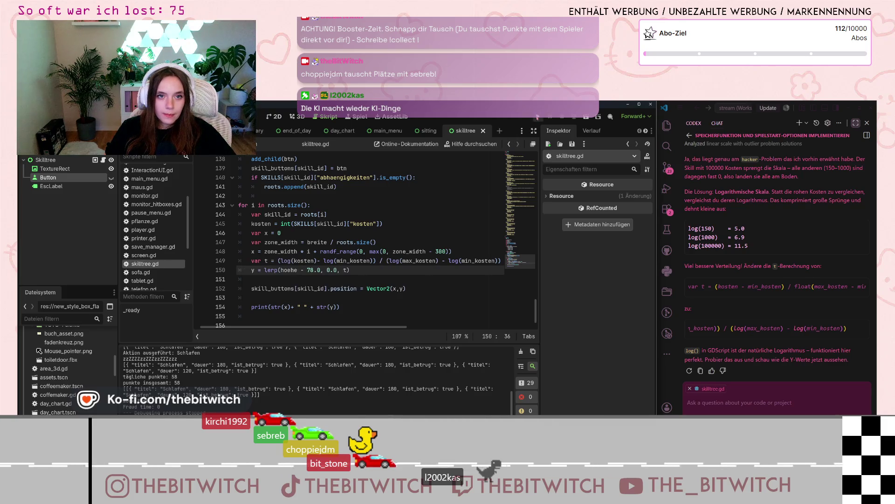
- Start a new save, sleep on the sofa, and view the log-scaled skill tree from the day summary
{"action": "key", "text": "F5"}
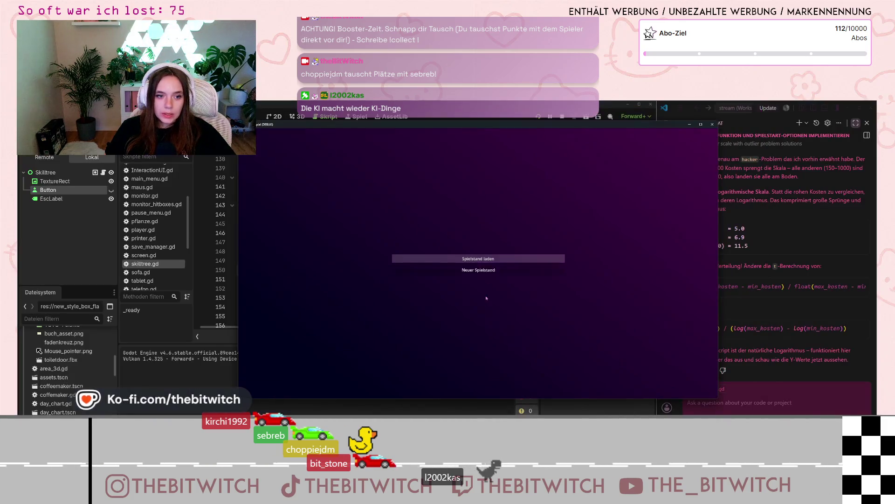
{"action": "left_click", "coordinate": [478, 270]}
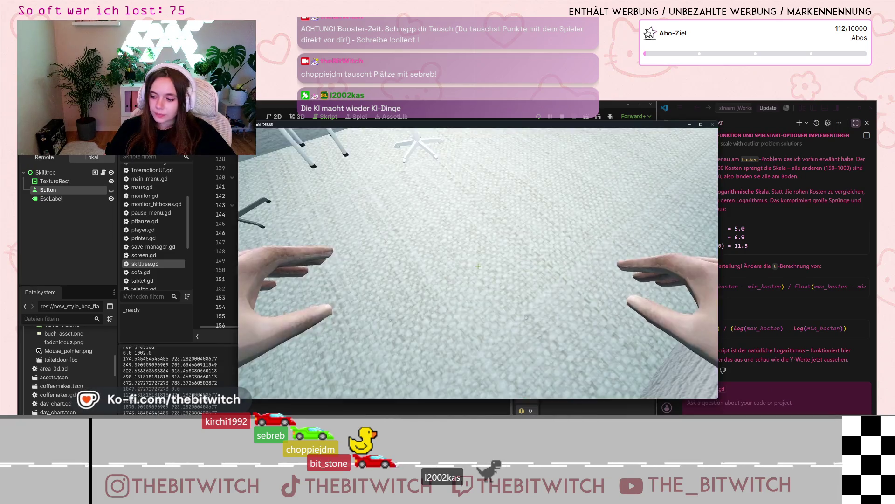
{"action": "key", "text": "w"}
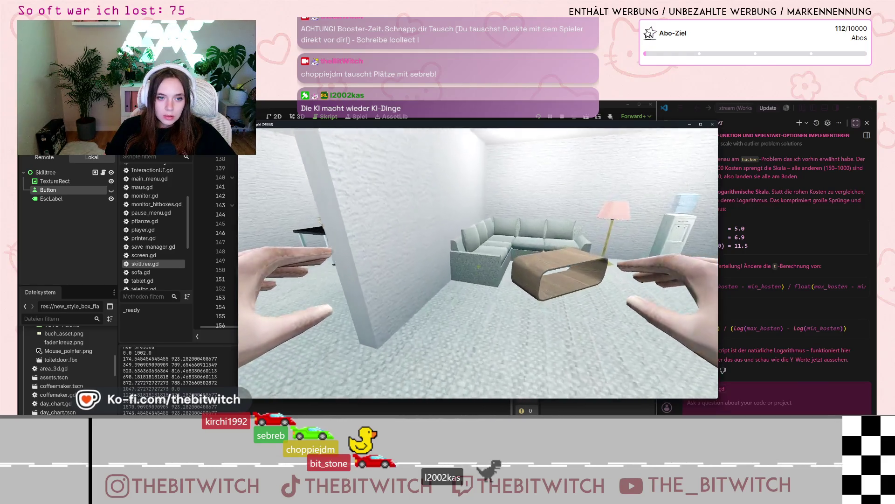
{"action": "key", "text": "e"}
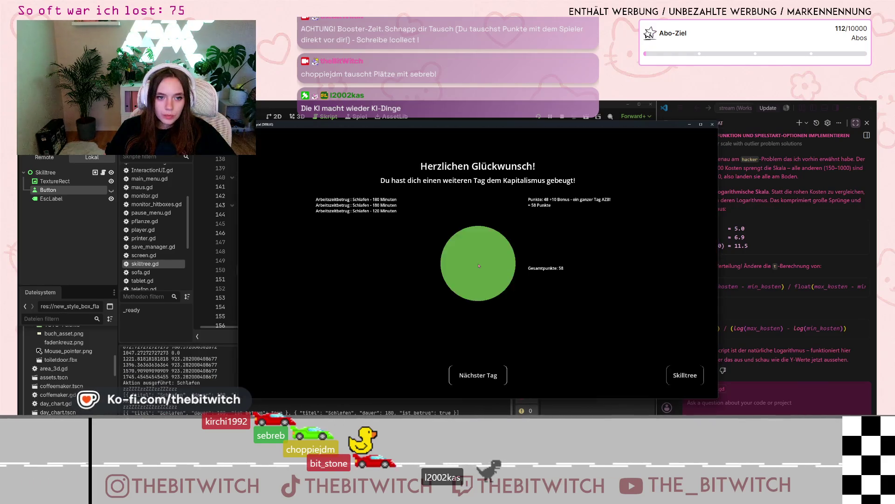
{"action": "left_click", "coordinate": [687, 375]}
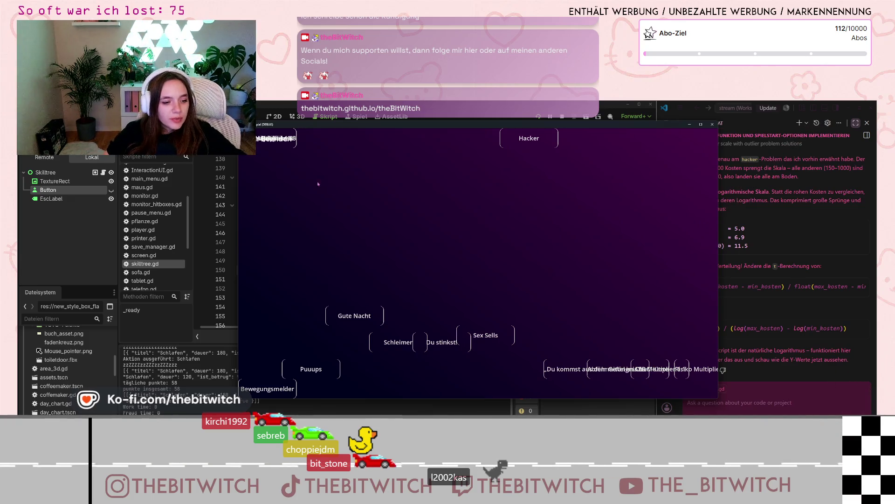
{"action": "left_click", "coordinate": [209, 229]}
- Scroll up to the SKILLS dictionary and inspect the Bewegungsmelder skill's cost of 150
{"action": "scroll", "coordinate": [377, 231], "scroll_direction": "up", "scroll_amount": 13}
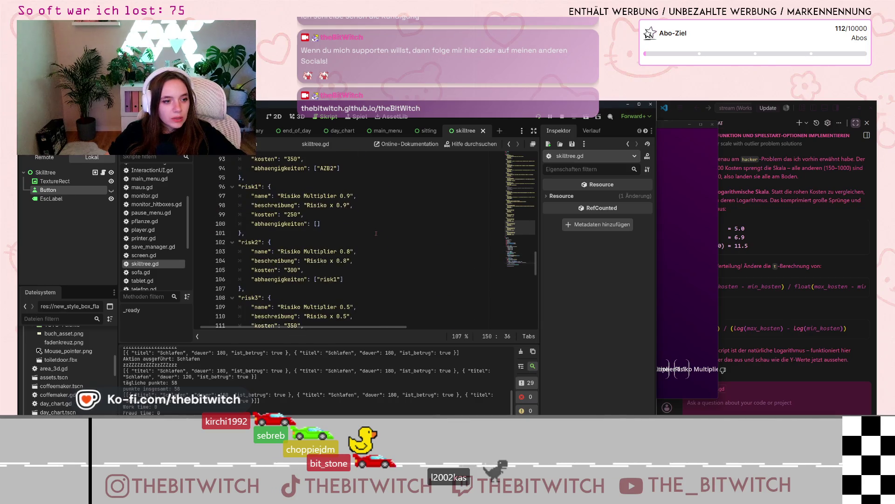
{"action": "scroll", "coordinate": [377, 232], "scroll_direction": "up", "scroll_amount": 10}
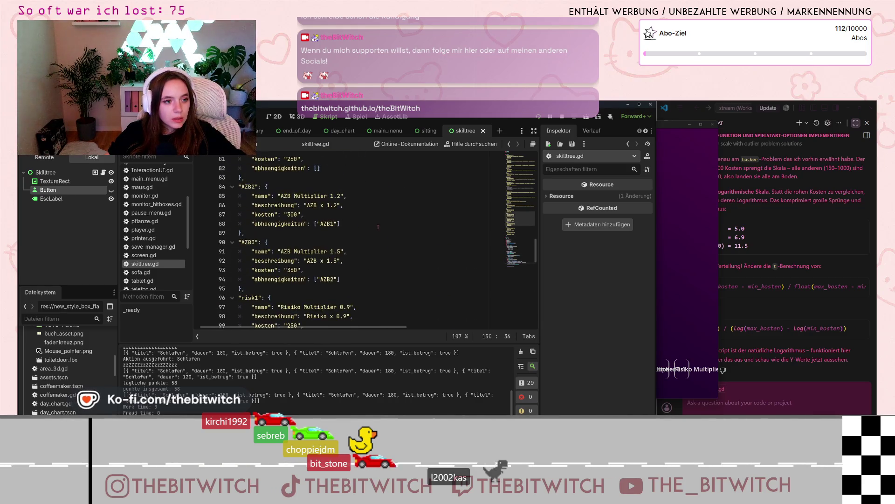
{"action": "scroll", "coordinate": [378, 226], "scroll_direction": "up", "scroll_amount": 12}
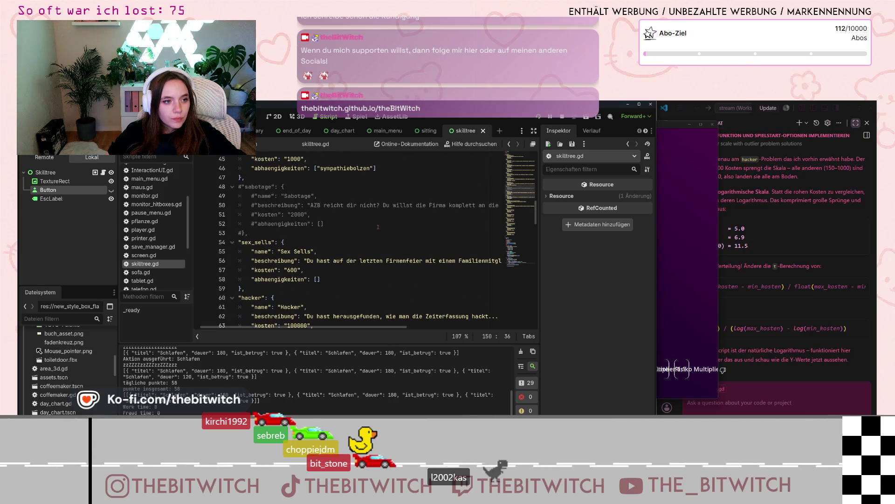
{"action": "scroll", "coordinate": [378, 227], "scroll_direction": "up", "scroll_amount": 9}
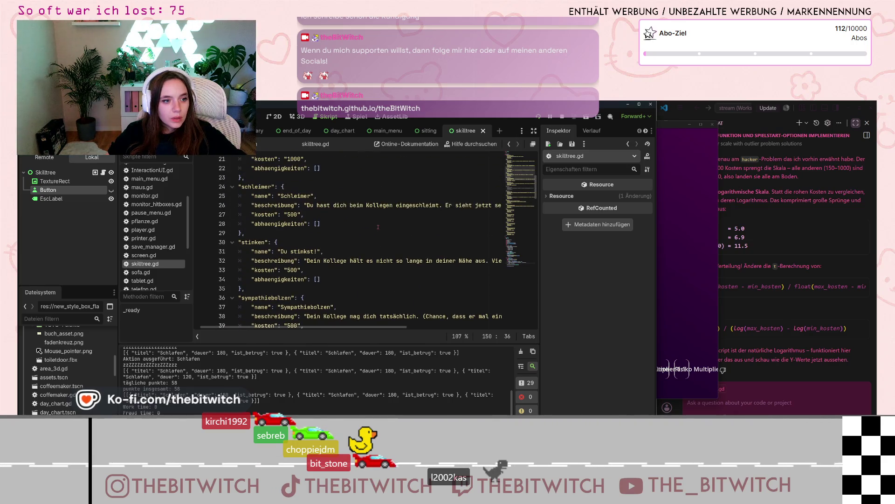
{"action": "scroll", "coordinate": [378, 228], "scroll_direction": "up", "scroll_amount": 2}
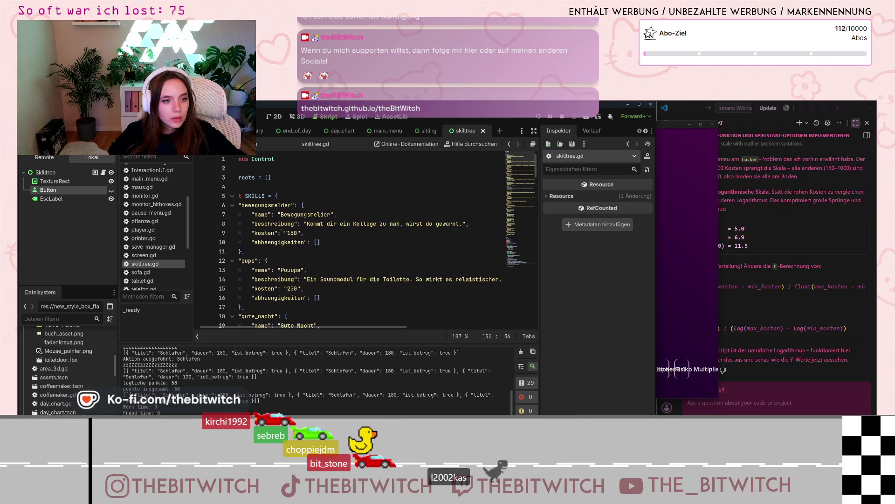
{"action": "left_click", "coordinate": [290, 233]}
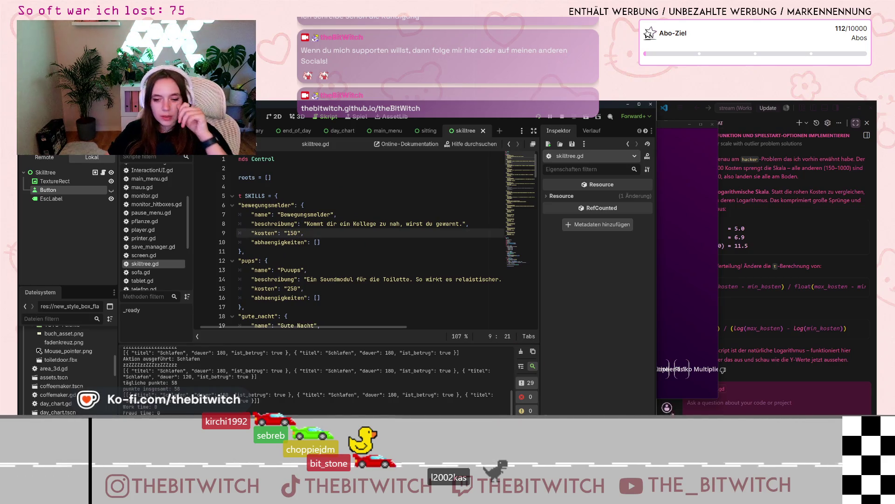
- Send Codex German feedback ('sieht immer noch kacke aus…') asking to stop side-by-side skills and fix the y range
{"action": "type", "text": "siet"}
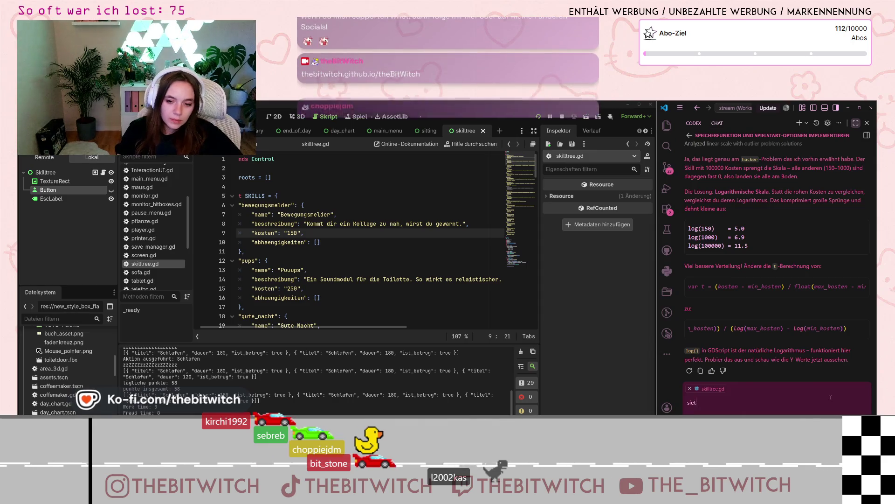
{"action": "key", "text": "BackSpace"}
{"action": "type", "text": "ht immer noch kacke aus. th"}
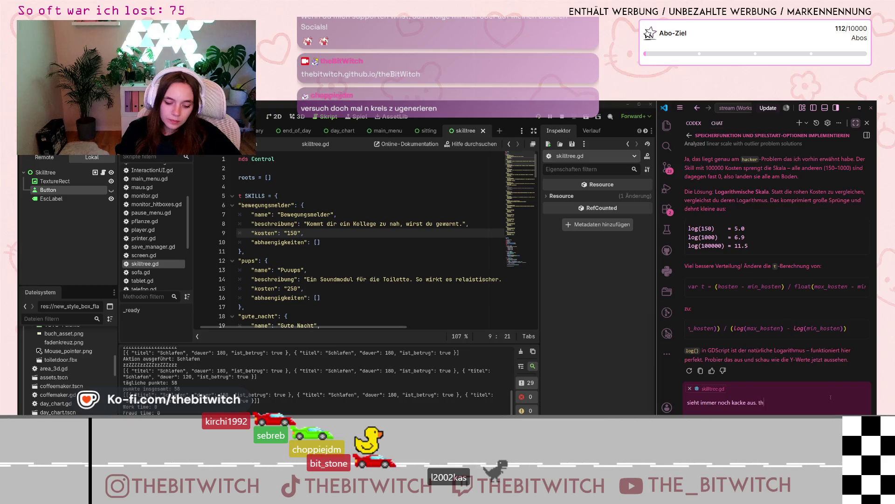
{"action": "type", "text": "eoretisch dürften"}
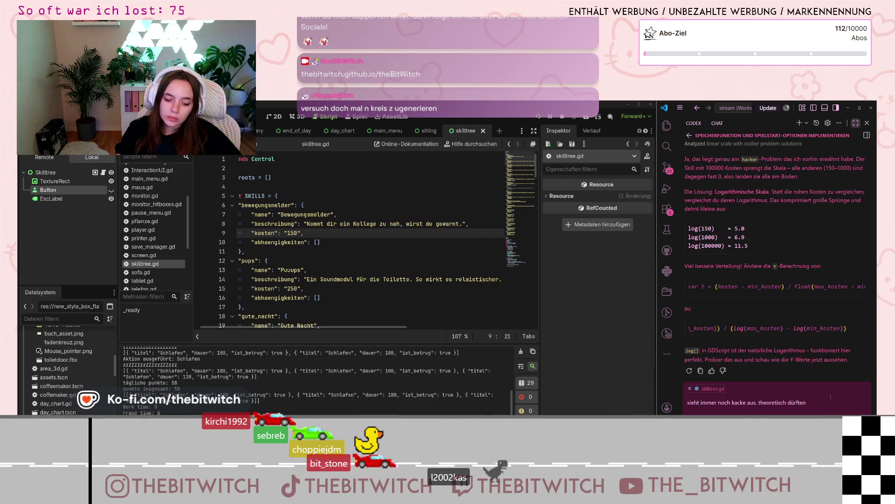
{"action": "type", "text": "tende"}
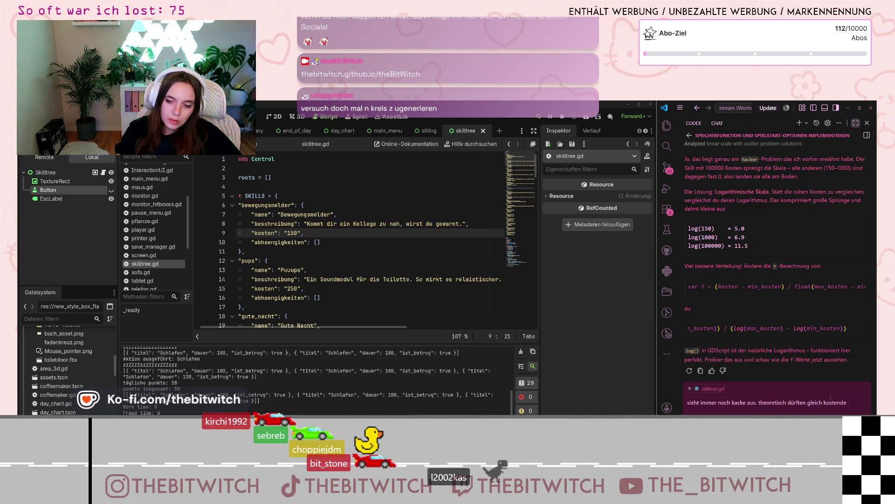
{"action": "type", "text": " skill"}
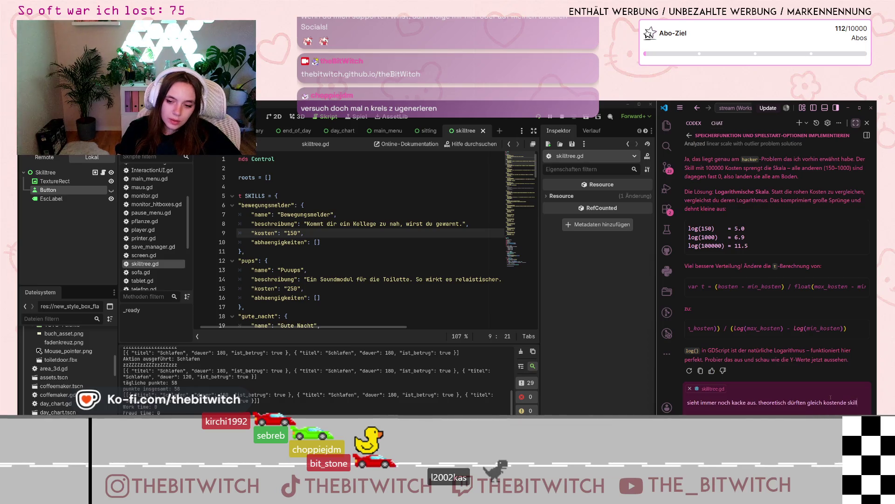
{"action": "type", "text": "s nicht nebeneinanderliegen un"}
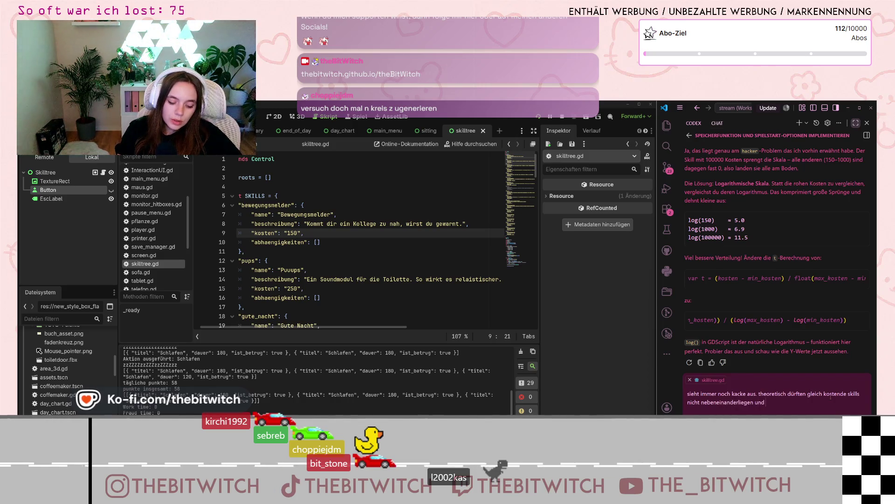
{"action": "type", "text": " die y range m"}
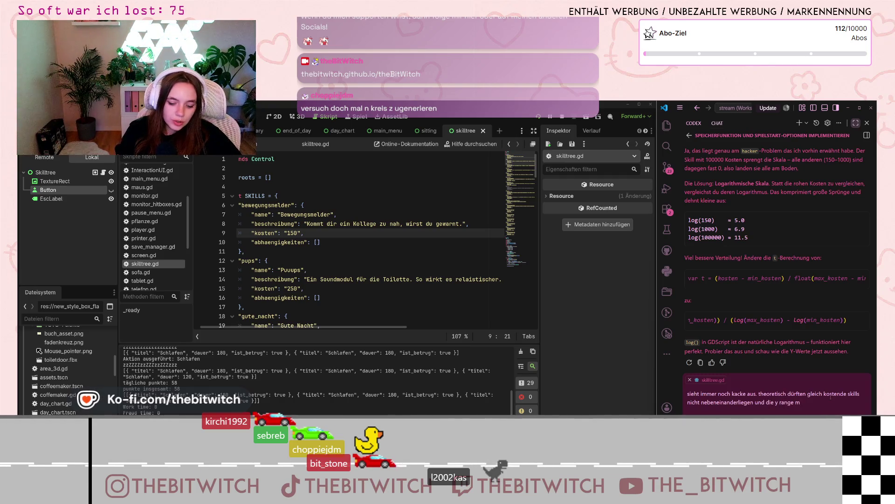
{"action": "type", "text": "fes"}
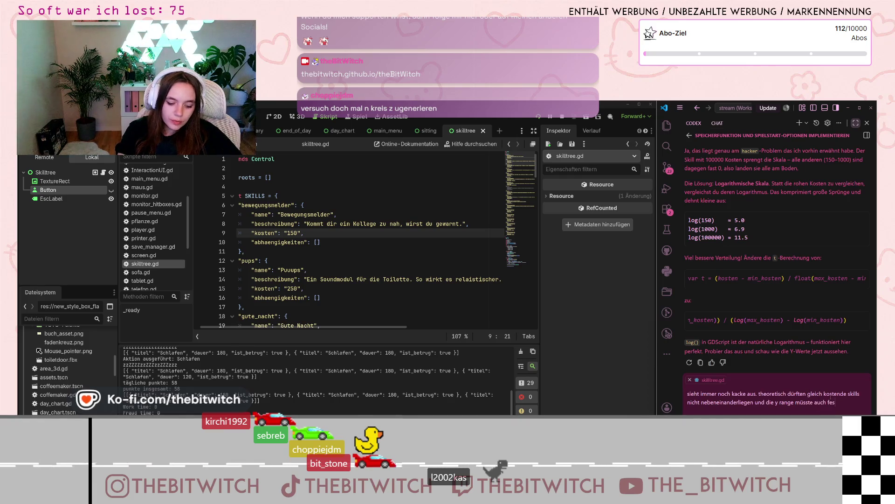
{"action": "type", "text": "tget werd"}
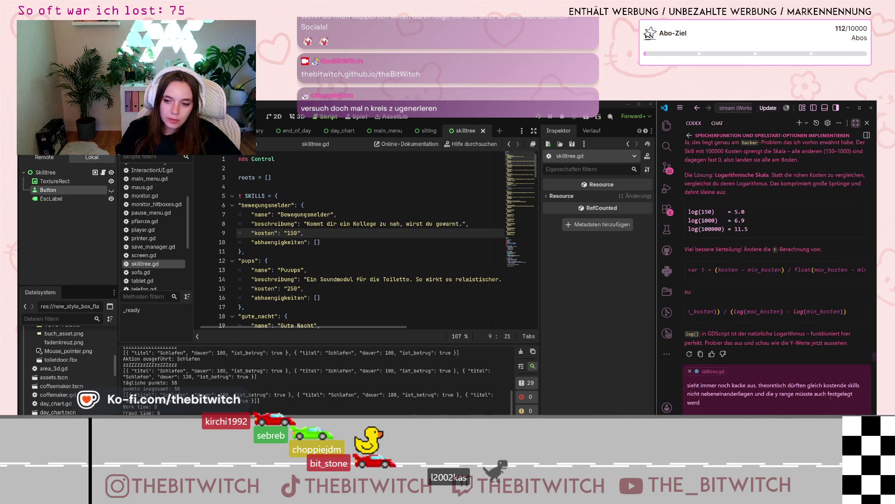
{"action": "type", "text": " es sollte nicht bei"}
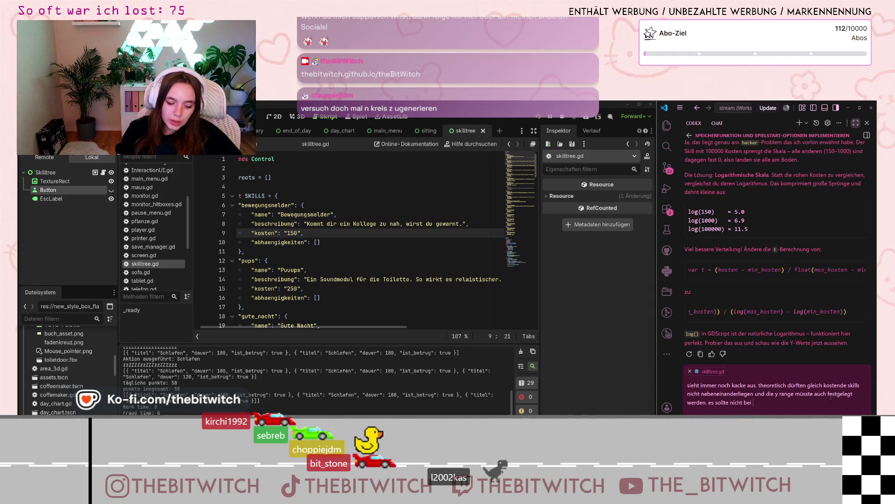
{"action": "type", "text": " y_max an"}
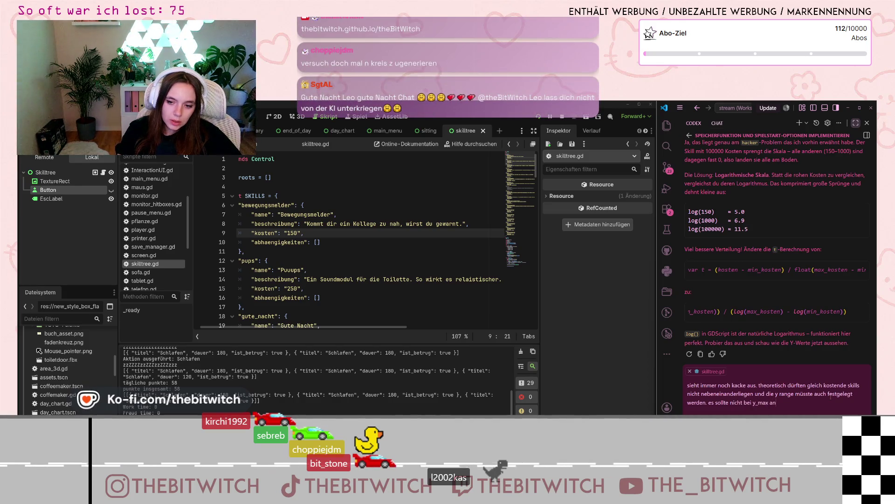
{"action": "type", "text": "fangen, abe"}
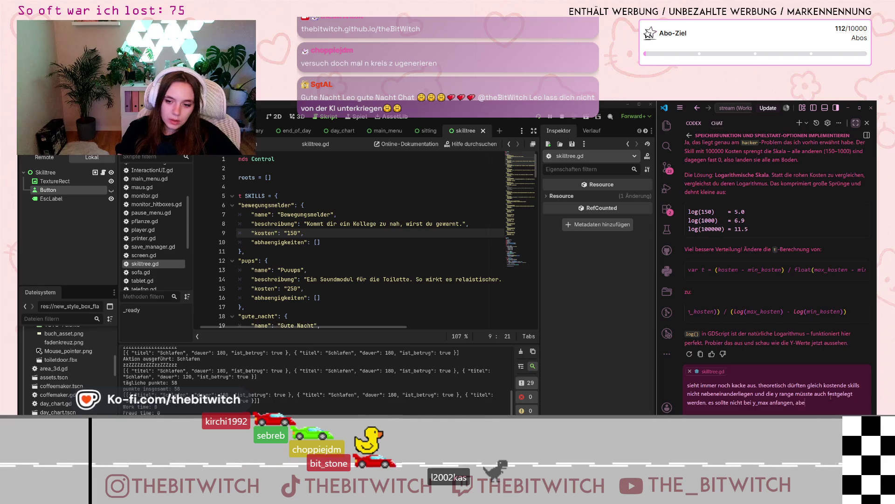
{"action": "key", "text": "BackSpace"}
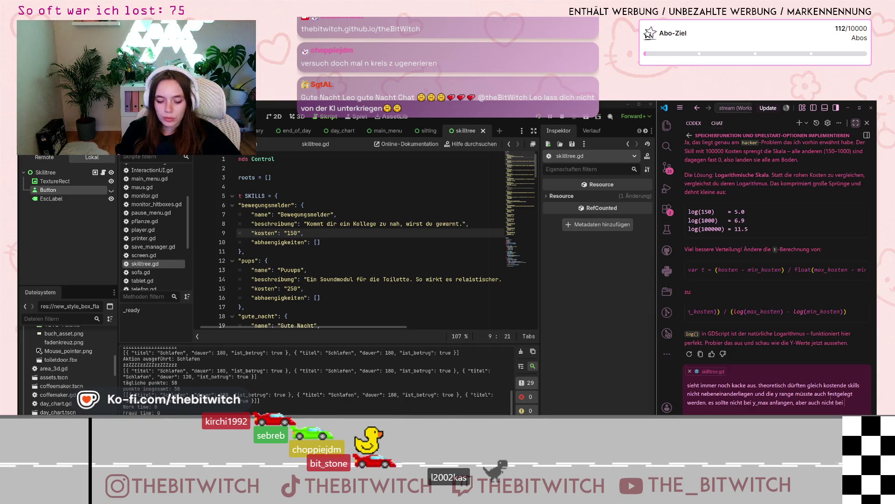
{"action": "type", "text": "0"}
{"action": "key", "text": "Return"}
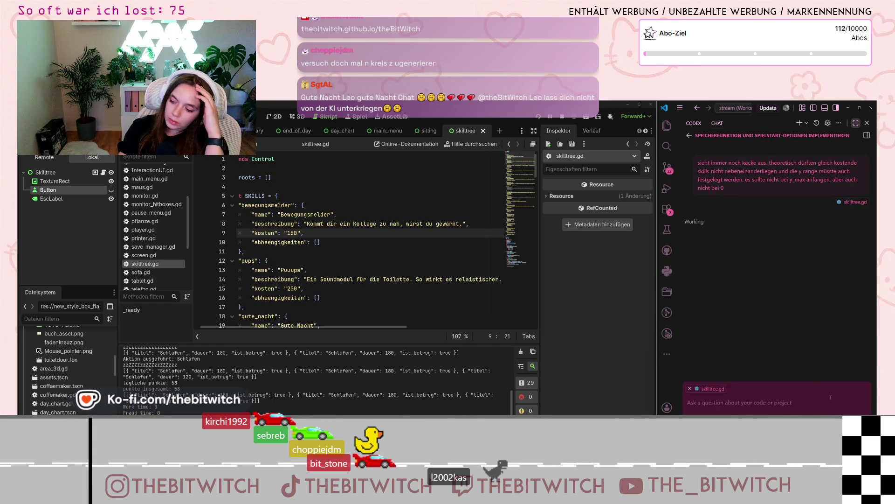